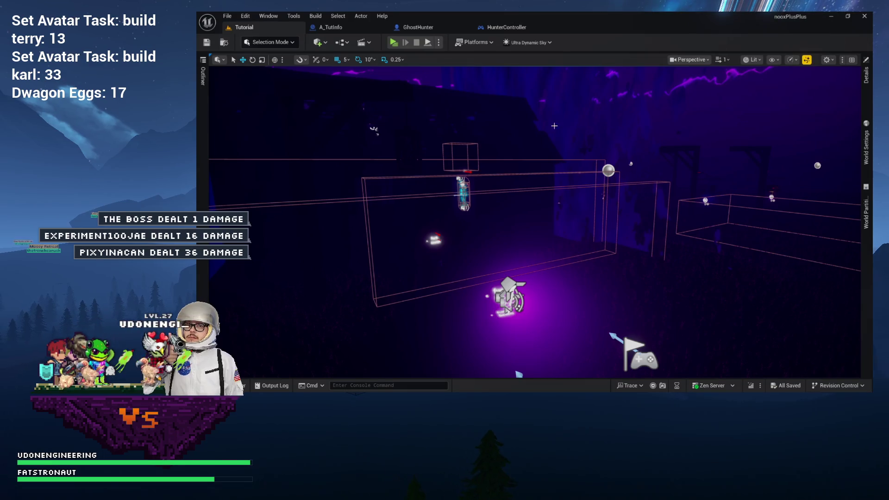
# - Launch the level in a preview window as a listen server with 2 players
pyautogui.click(439, 45)
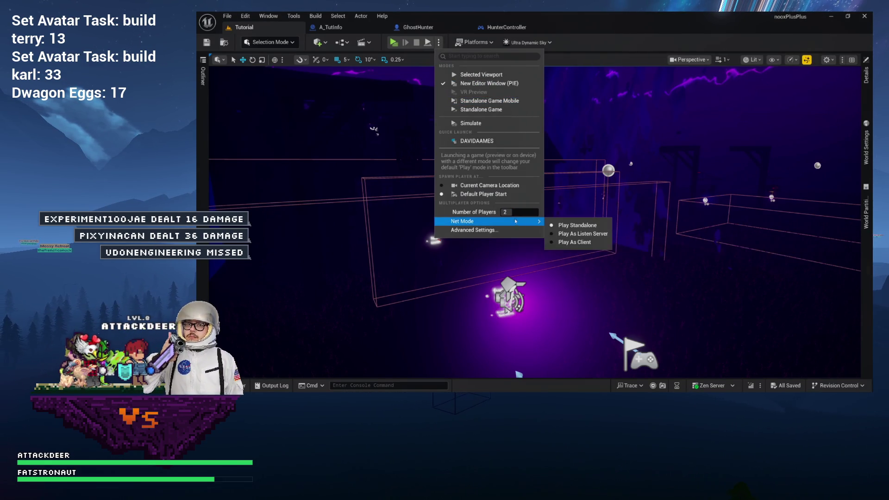
pyautogui.click(559, 233)
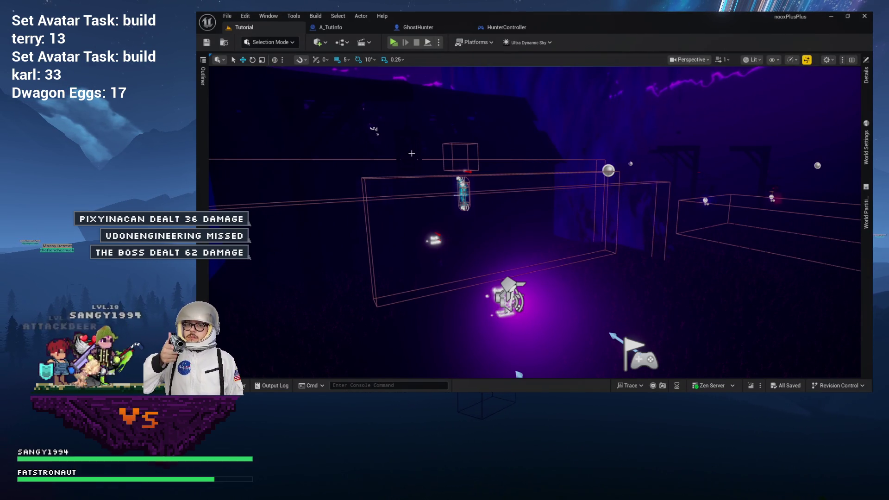
pyautogui.click(393, 43)
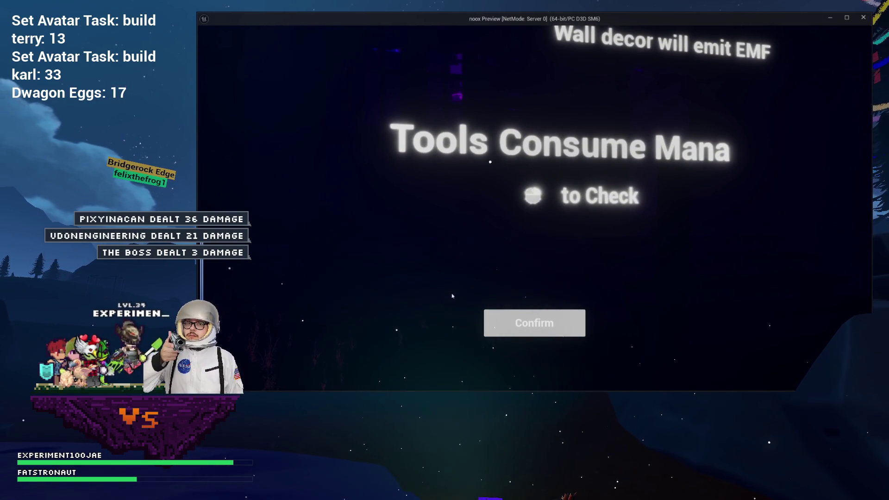
# - Confirm the Tools Consume Mana prompt, play briefly, then end the preview with Esc
pyautogui.click(535, 319)
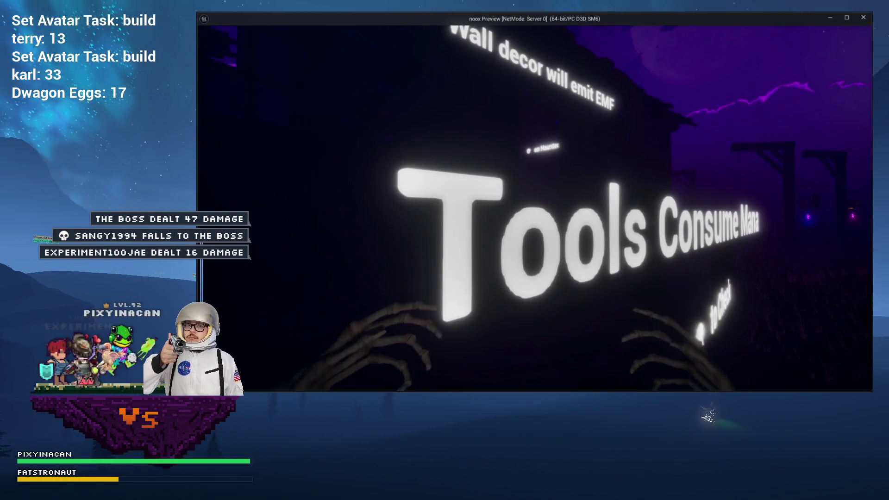
pyautogui.press('Escape')
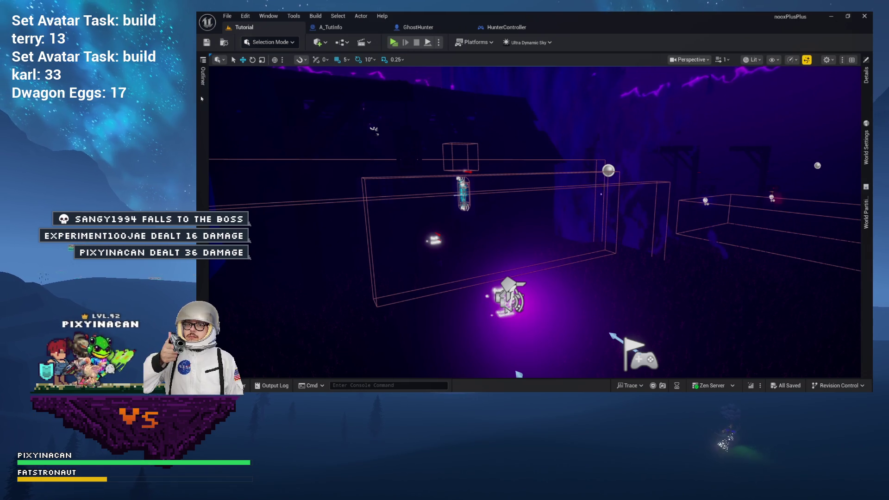
# - Open GhostHunter's HighlightLocation function graph with the details panel hidden
pyautogui.click(431, 24)
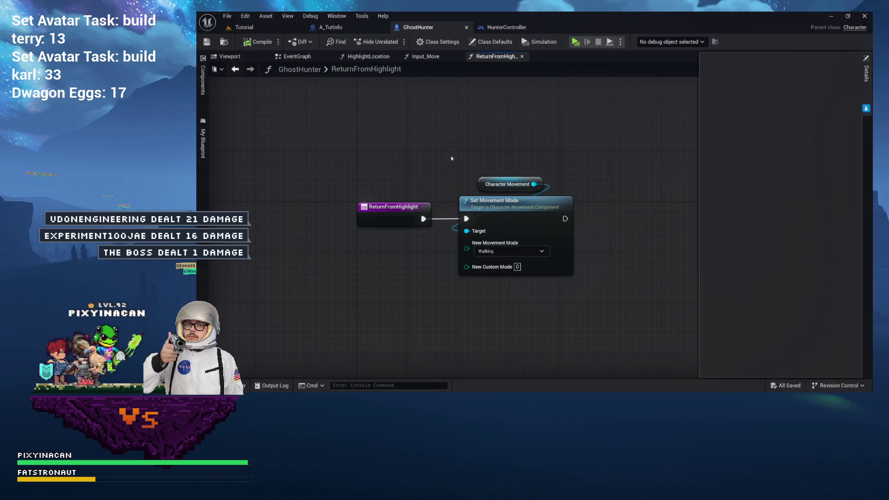
pyautogui.moveTo(453, 158); pyautogui.dragTo(505, 153)
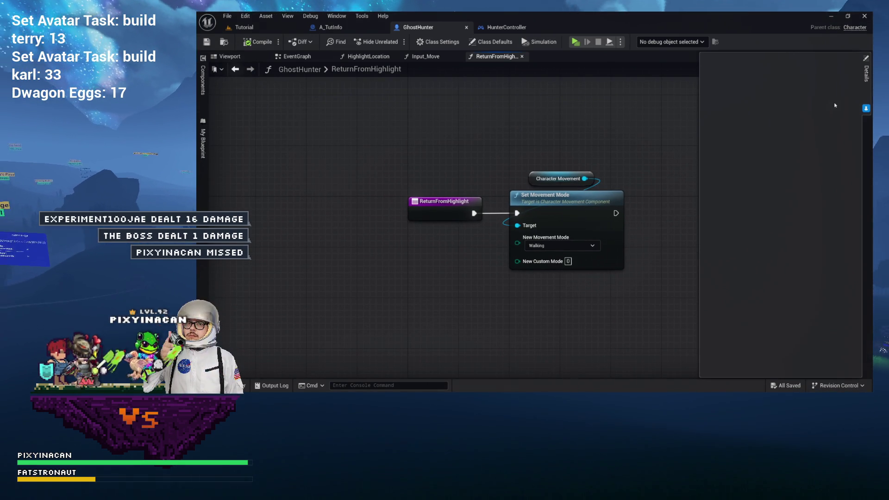
pyautogui.click(534, 111)
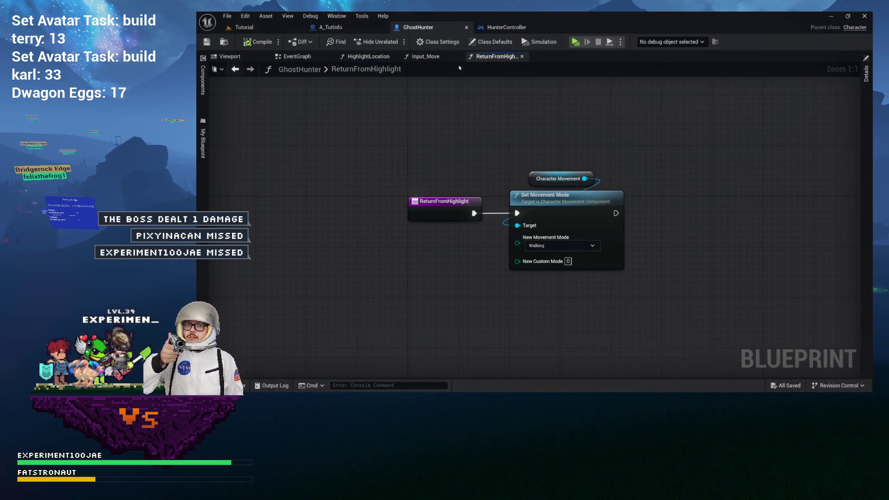
pyautogui.click(417, 58)
pyautogui.click(375, 57)
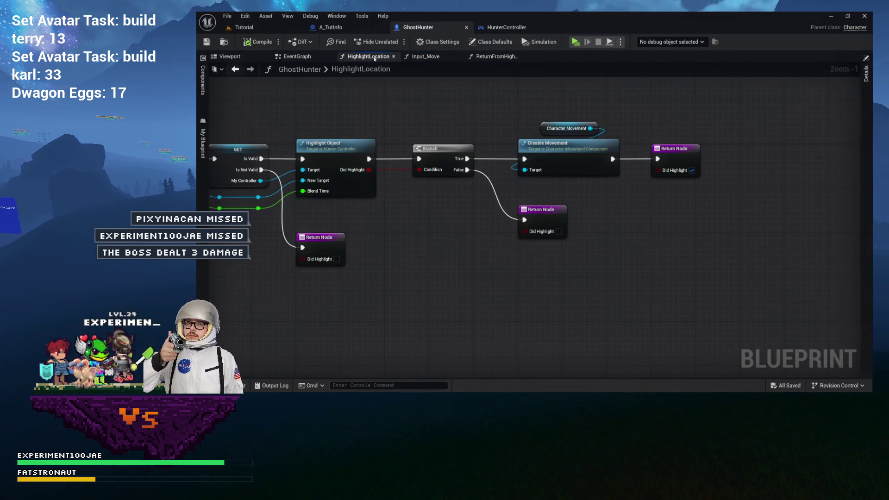
pyautogui.moveTo(359, 107); pyautogui.dragTo(446, 109)
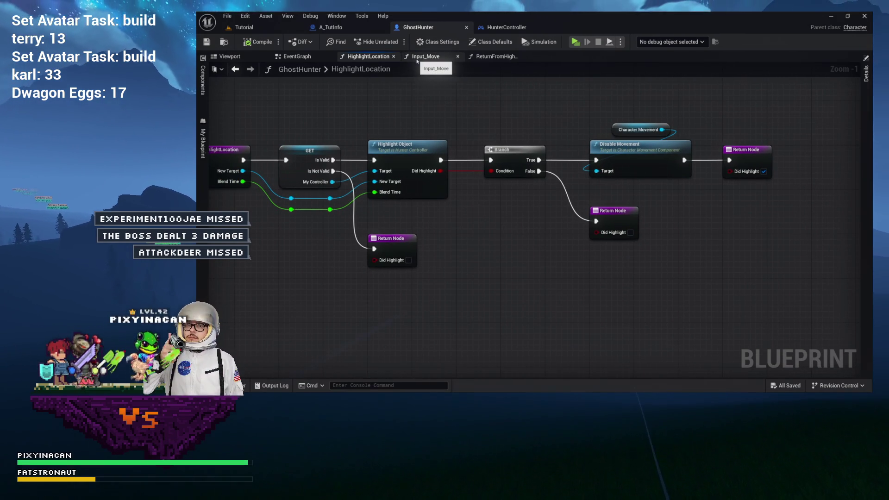
pyautogui.scroll(7, 532, 157)
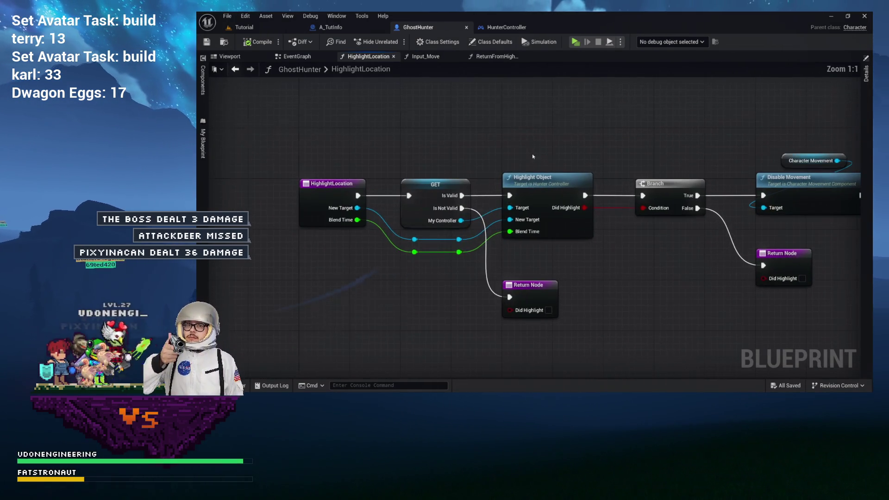
# - Inspect the Highlight Object, Disable Movement and Character Movement nodes in HighlightLocation
pyautogui.click(556, 199)
pyautogui.scroll(-4, 533, 176)
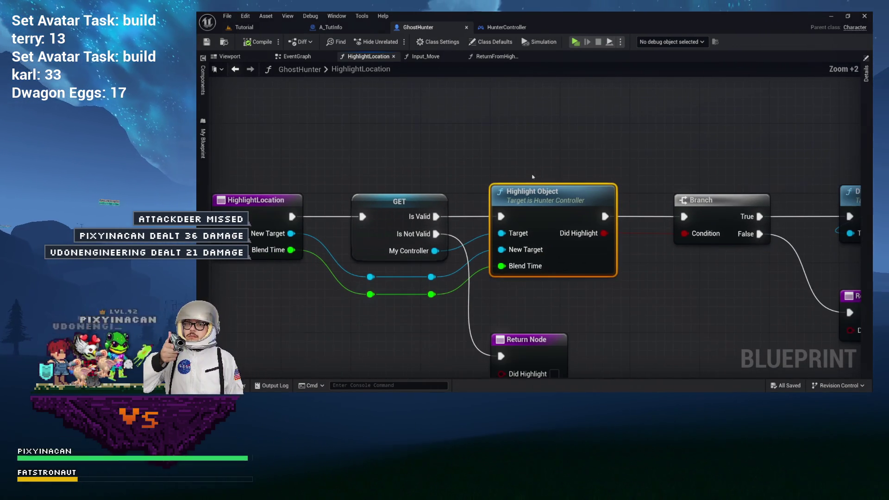
pyautogui.moveTo(463, 139); pyautogui.dragTo(569, 139)
pyautogui.moveTo(849, 182); pyautogui.dragTo(491, 182)
pyautogui.scroll(5, 579, 185)
pyautogui.moveTo(678, 170)
pyautogui.mouseDown()
pyautogui.moveTo(579, 185)
pyautogui.moveTo(517, 162)
pyautogui.mouseUp()
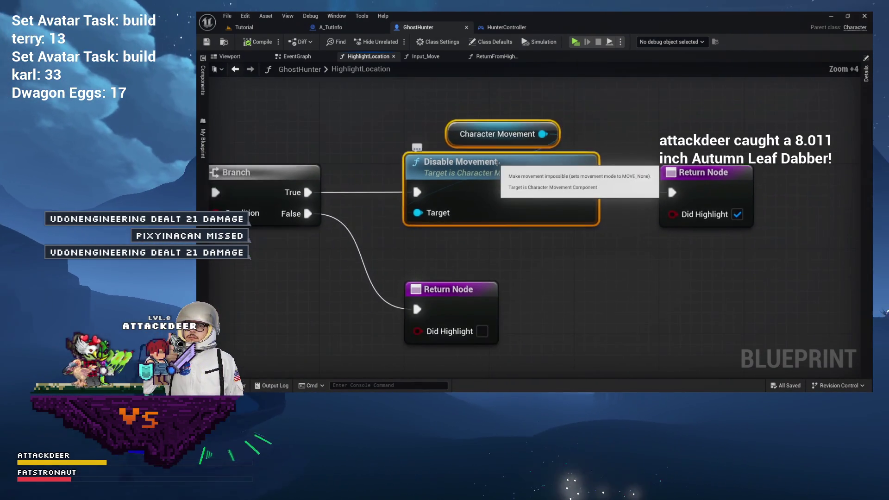
pyautogui.scroll(-7, 590, 169)
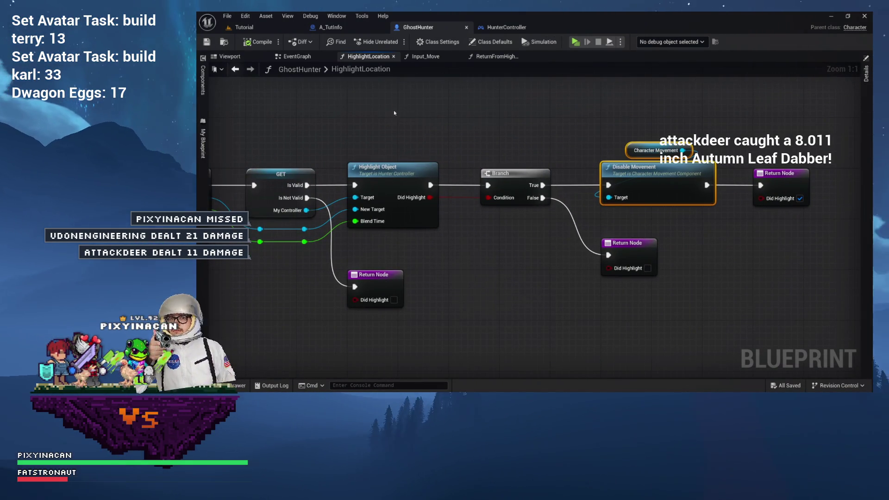
# - Open HunterController's HighlightObject function from the Highlight Object node
pyautogui.moveTo(393, 111); pyautogui.dragTo(488, 130)
pyautogui.click(496, 193)
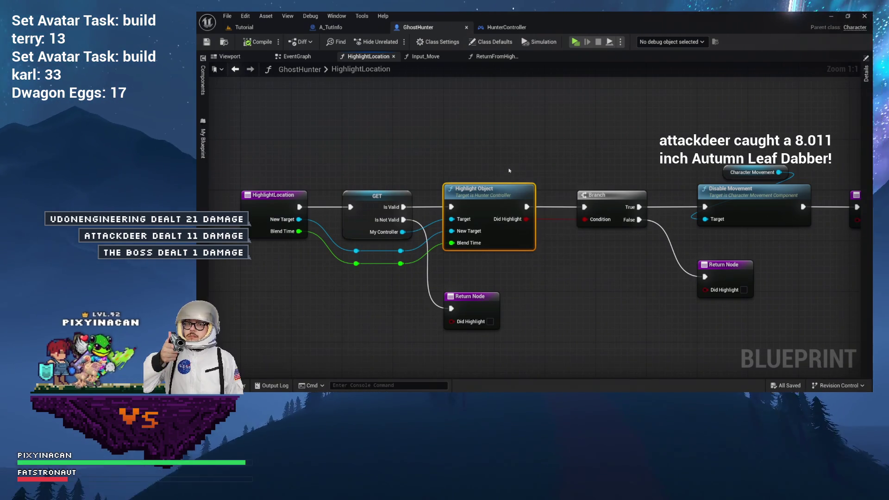
pyautogui.doubleClick(497, 197)
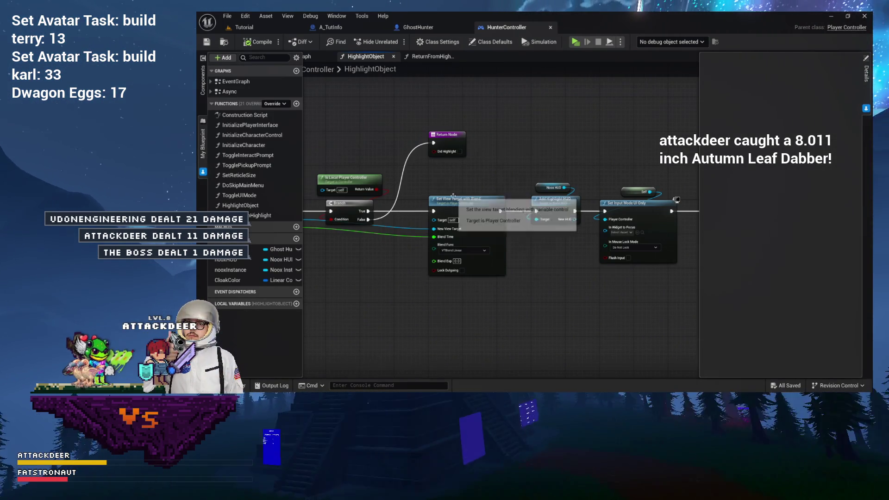
# - Review HighlightObject's Branch, Set View Target with Blend and Add Highlight HUD nodes, then return to GhostHunter
pyautogui.moveTo(453, 196); pyautogui.dragTo(695, 202)
pyautogui.scroll(2, 583, 113)
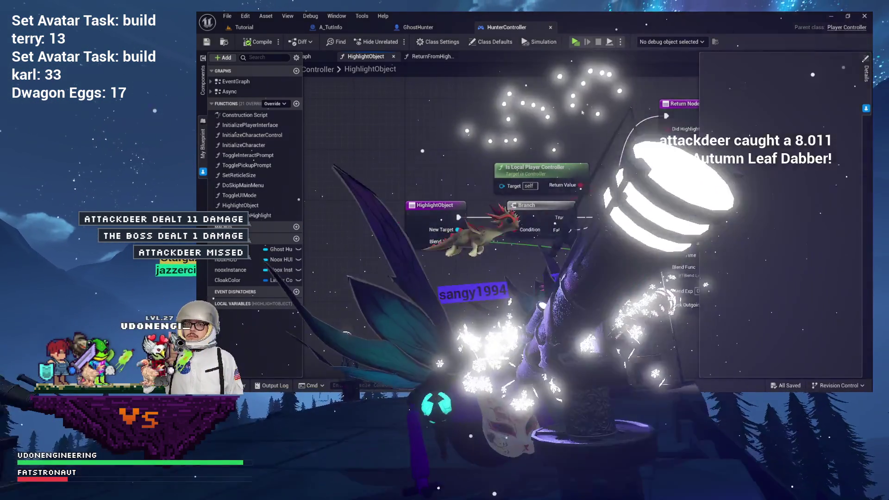
pyautogui.moveTo(583, 112); pyautogui.dragTo(503, 238)
pyautogui.scroll(3, 502, 239)
pyautogui.moveTo(531, 175); pyautogui.dragTo(410, 169)
pyautogui.moveTo(549, 188); pyautogui.dragTo(384, 180)
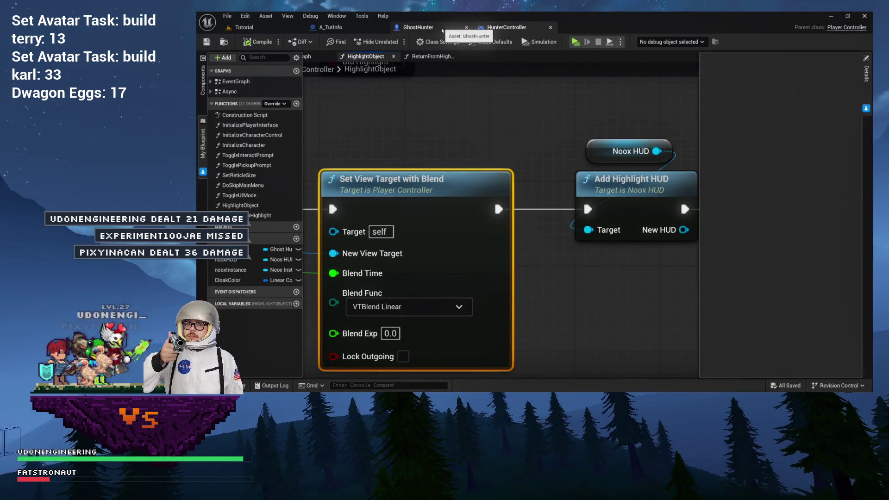
pyautogui.click(438, 27)
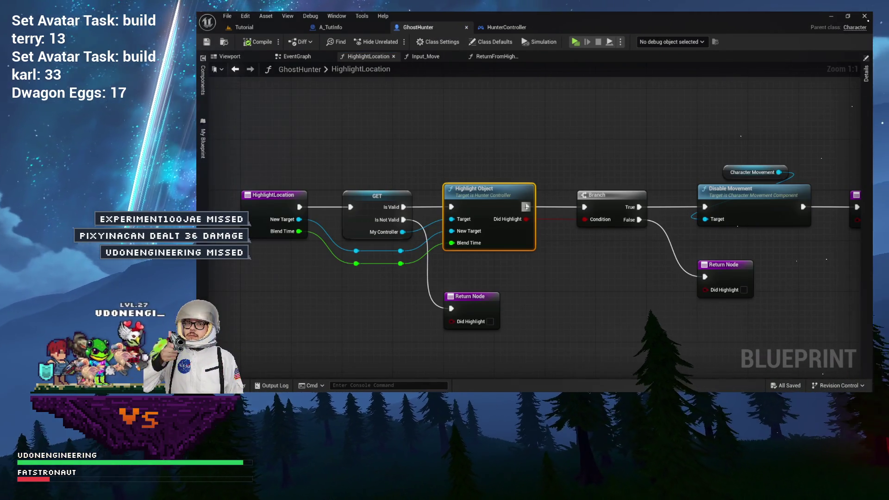
pyautogui.scroll(6, 510, 227)
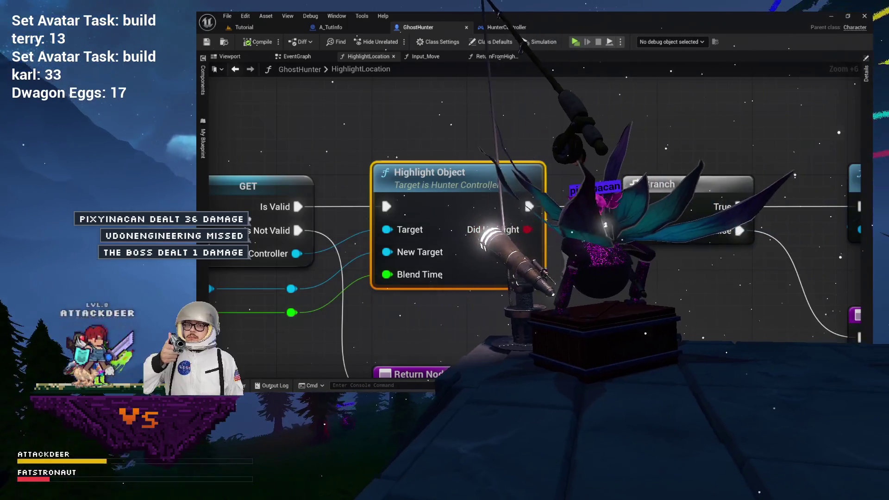
pyautogui.moveTo(641, 290); pyautogui.dragTo(529, 290)
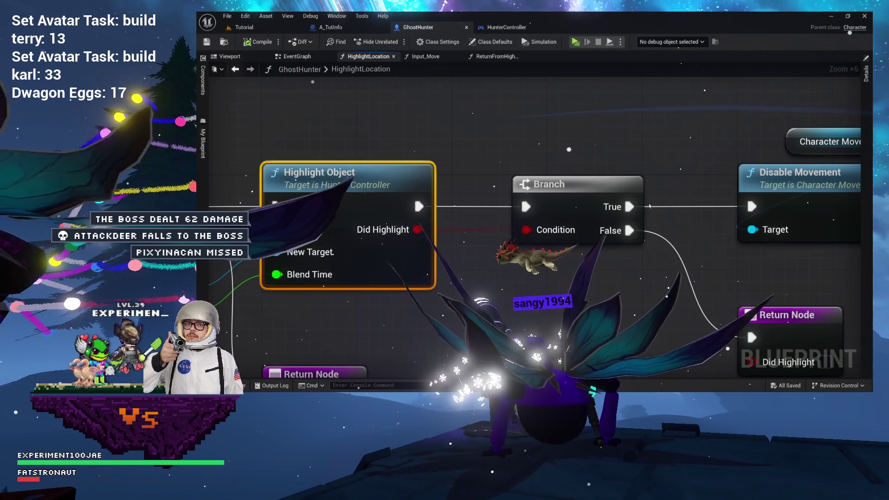
pyautogui.moveTo(678, 168); pyautogui.dragTo(572, 172)
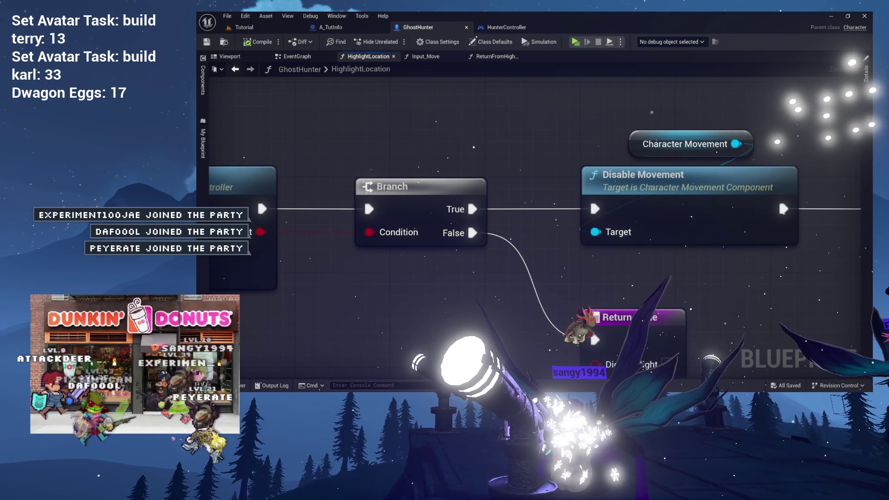
# - Switch from the editor to the Google Photos cat photo window
pyautogui.hotkey('alt', 'Tab')
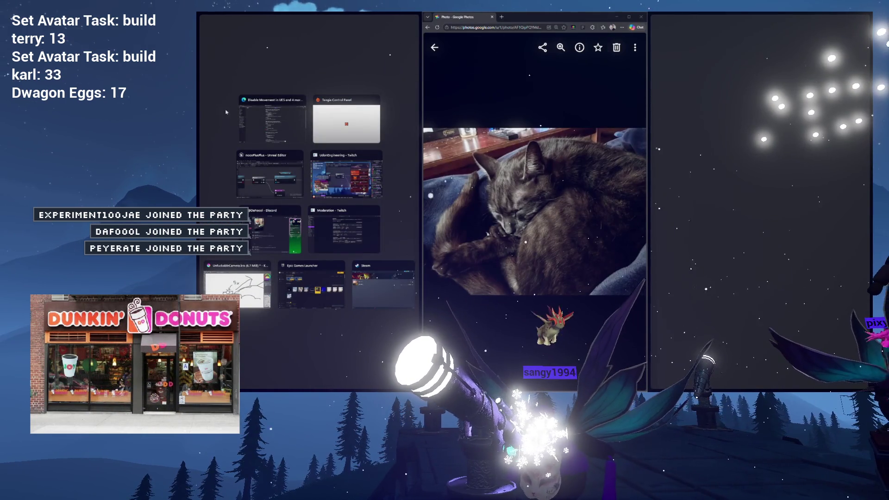
# - Maximize the sleeping grey cat photo, then minimize it to return to Unreal
pyautogui.doubleClick(549, 14)
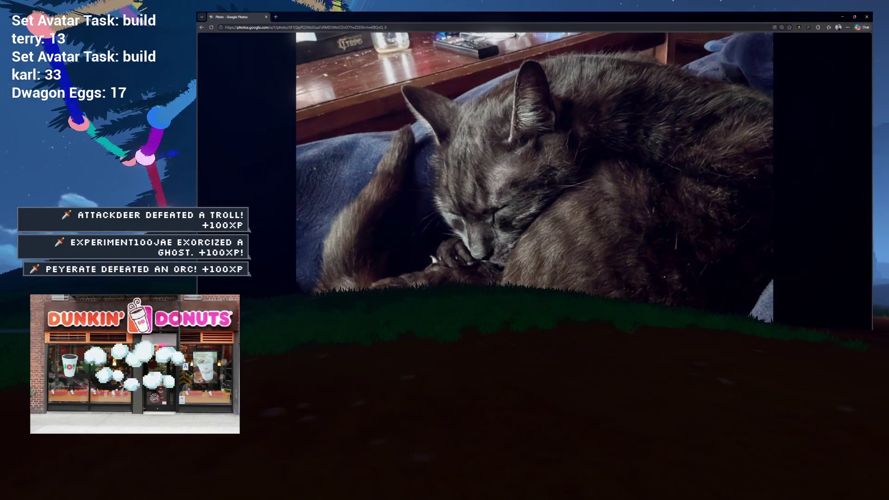
pyautogui.click(862, 18)
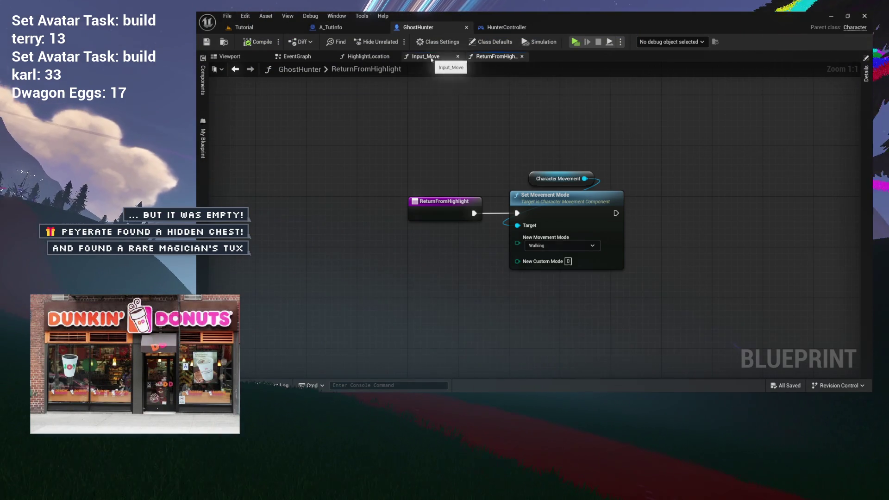
# - Close the Input_Move graph and review HighlightLocation's Branch, Disable Movement and Return Node
pyautogui.click(432, 58)
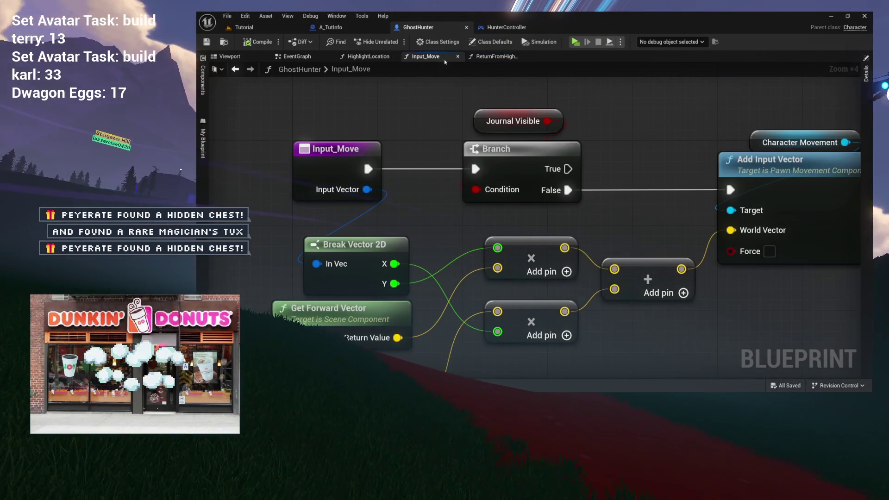
pyautogui.middleClick(426, 58)
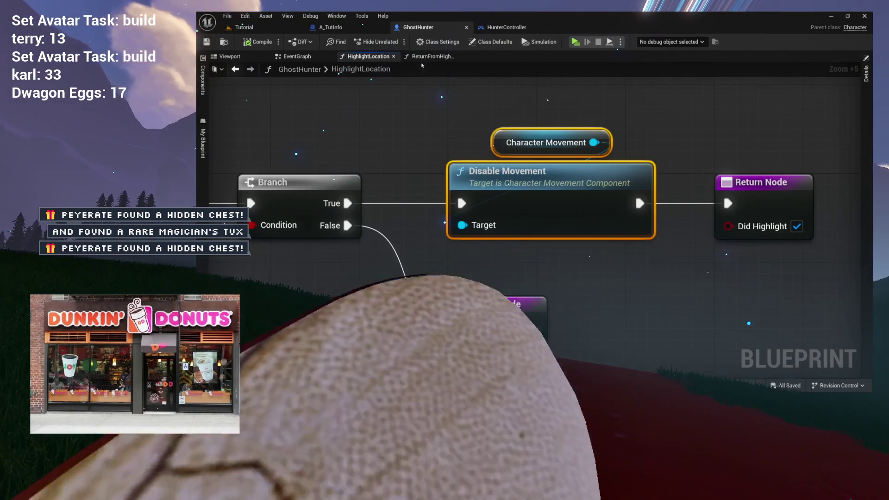
pyautogui.click(428, 57)
pyautogui.click(384, 58)
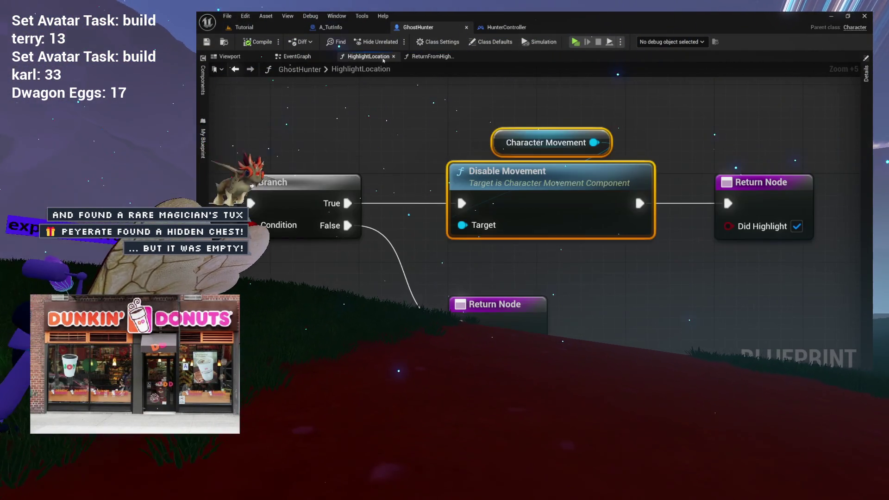
pyautogui.moveTo(403, 113); pyautogui.dragTo(344, 112)
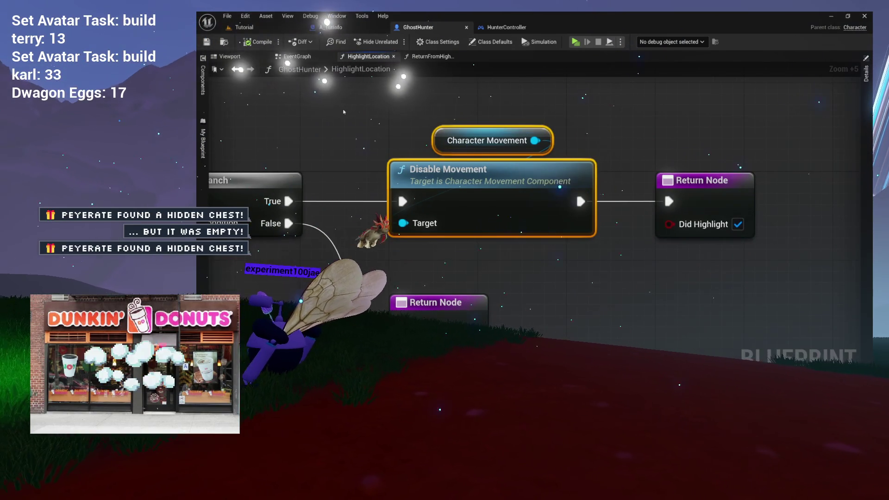
pyautogui.moveTo(340, 109)
pyautogui.mouseDown()
pyautogui.moveTo(475, 105)
pyautogui.moveTo(644, 130)
pyautogui.mouseUp()
pyautogui.moveTo(342, 153); pyautogui.dragTo(560, 230)
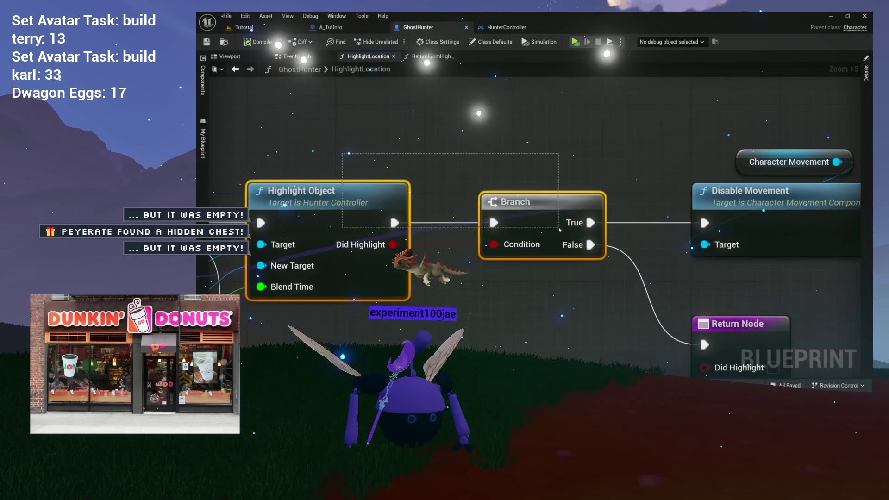
pyautogui.moveTo(315, 167); pyautogui.dragTo(368, 167)
pyautogui.moveTo(765, 167); pyautogui.dragTo(482, 172)
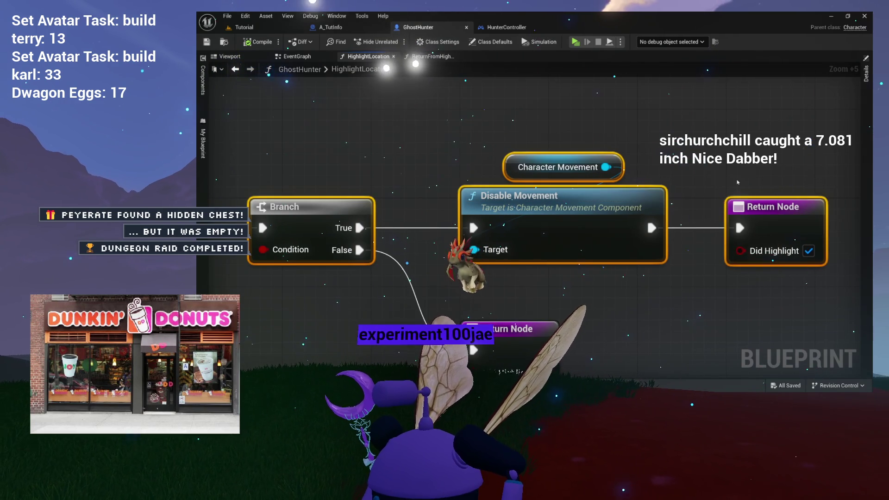
pyautogui.moveTo(737, 182); pyautogui.dragTo(618, 170)
# - Open the Reppies graph from the Graphs list in My Blueprint
pyautogui.click(295, 56)
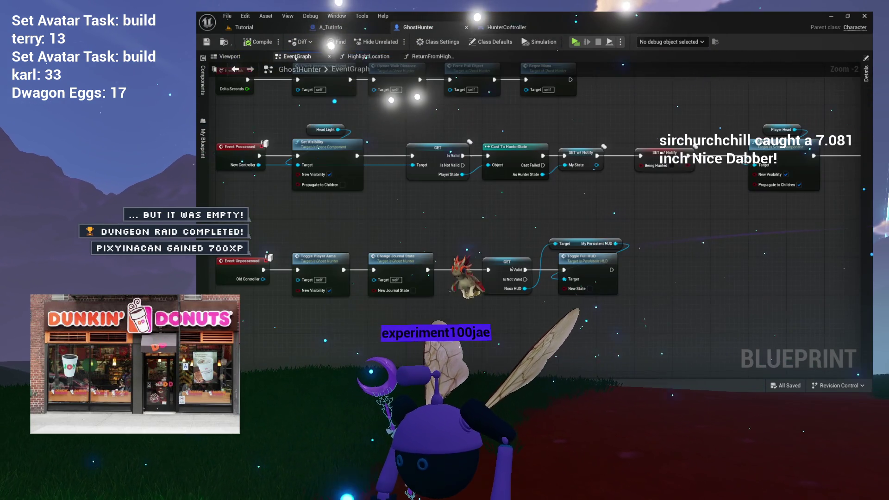
pyautogui.click(203, 144)
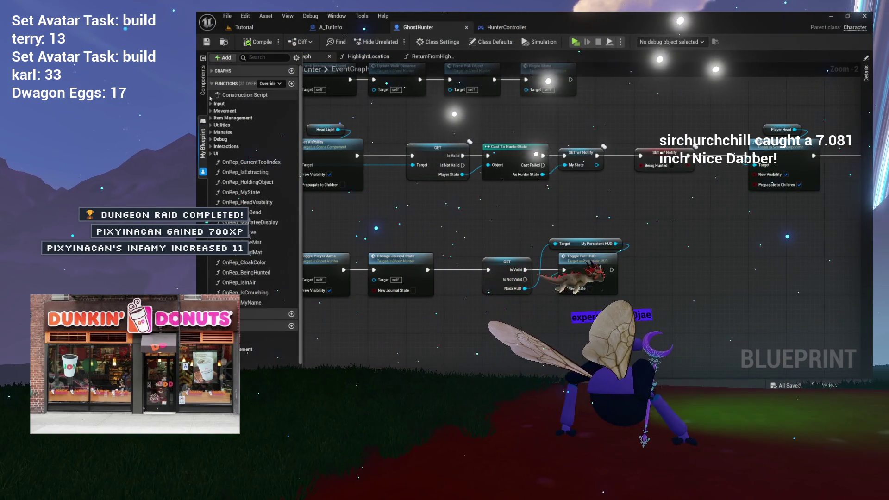
pyautogui.click(212, 83)
pyautogui.click(212, 71)
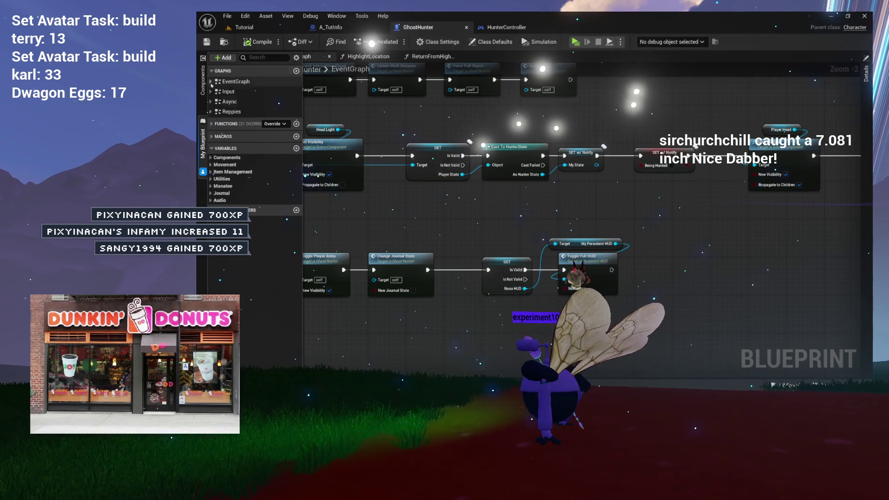
pyautogui.doubleClick(231, 112)
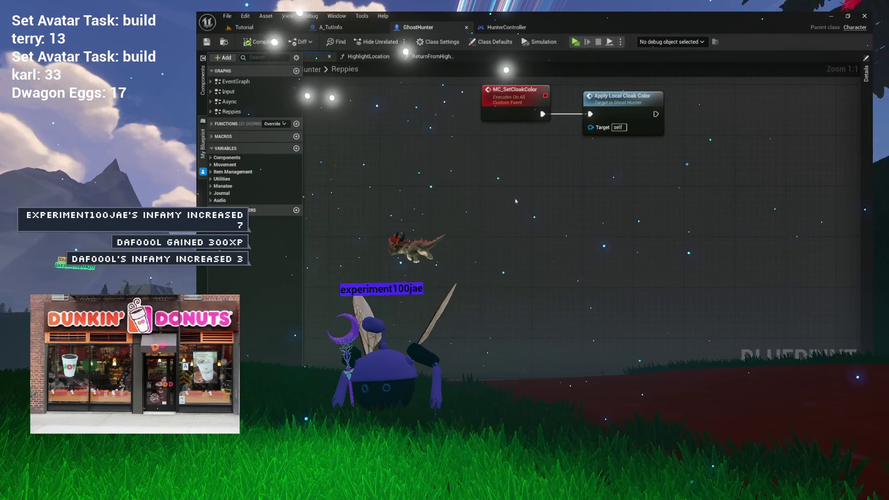
# - Add a Custom Event named SVR_ToggleMovement below MC_SetCloakColor in Reppies
pyautogui.rightClick(481, 189)
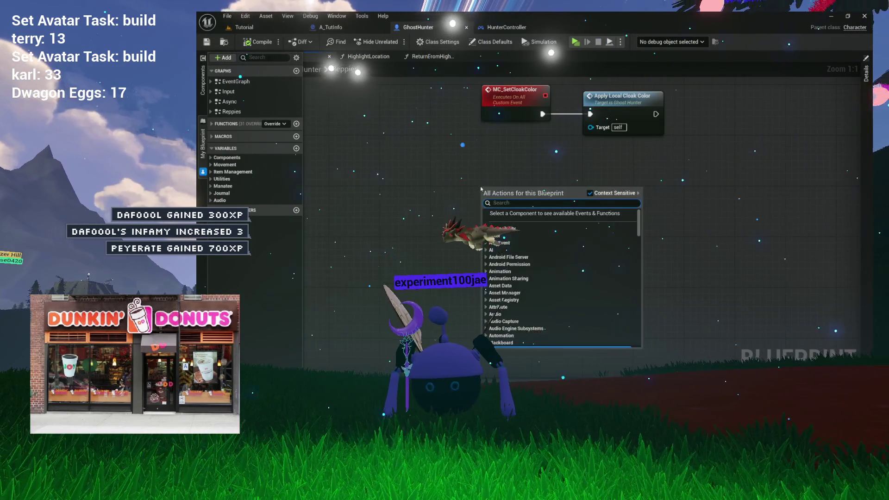
pyautogui.write('custom event')
pyautogui.press('Return')
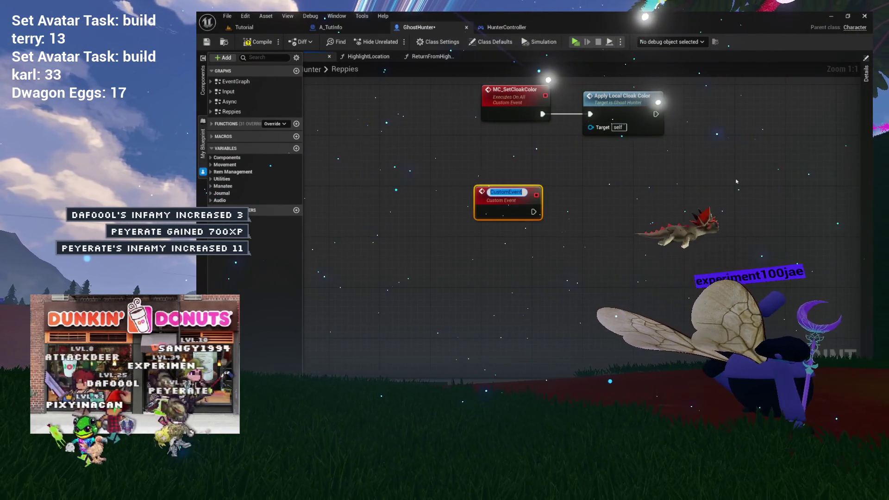
pyautogui.write('SVR_')
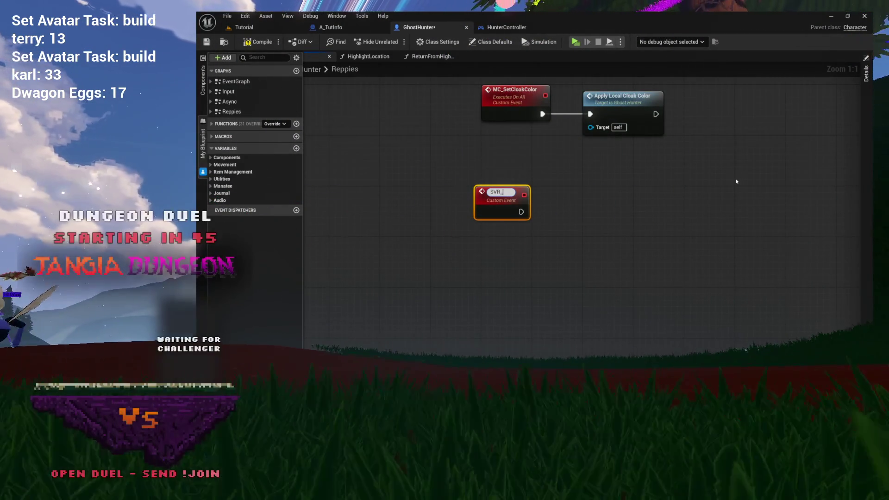
pyautogui.write('To')
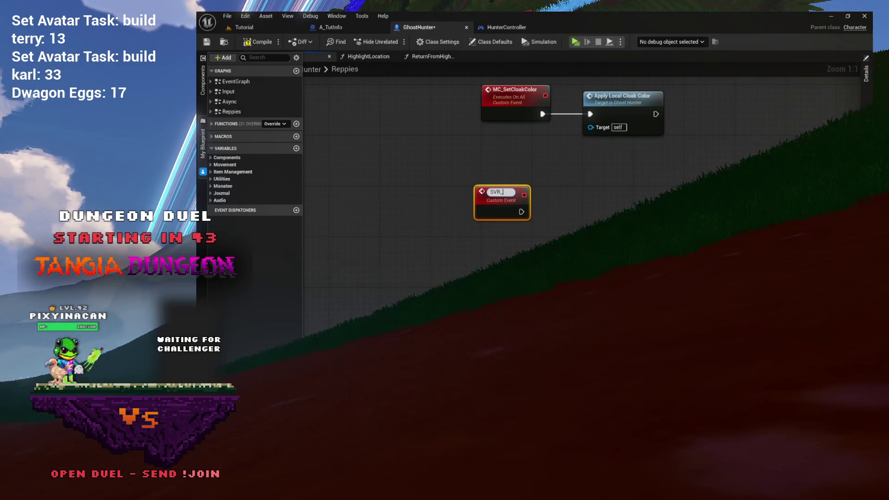
pyautogui.write('ggle')
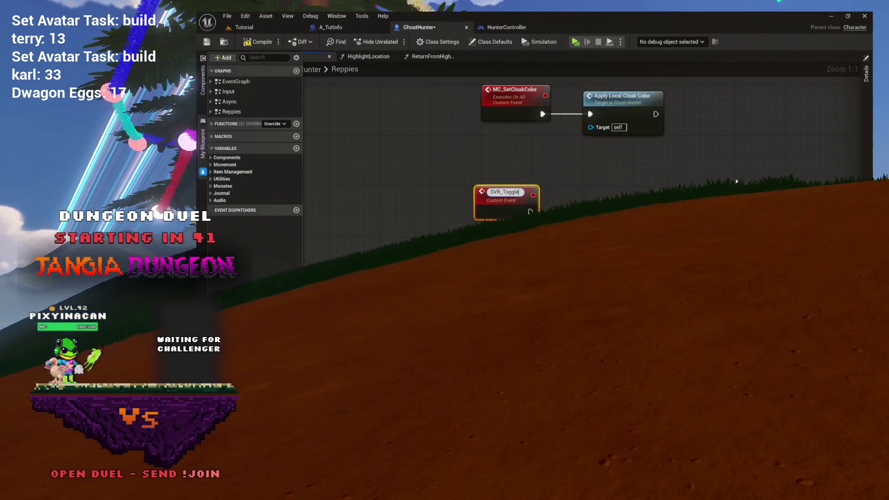
pyautogui.write('Movement')
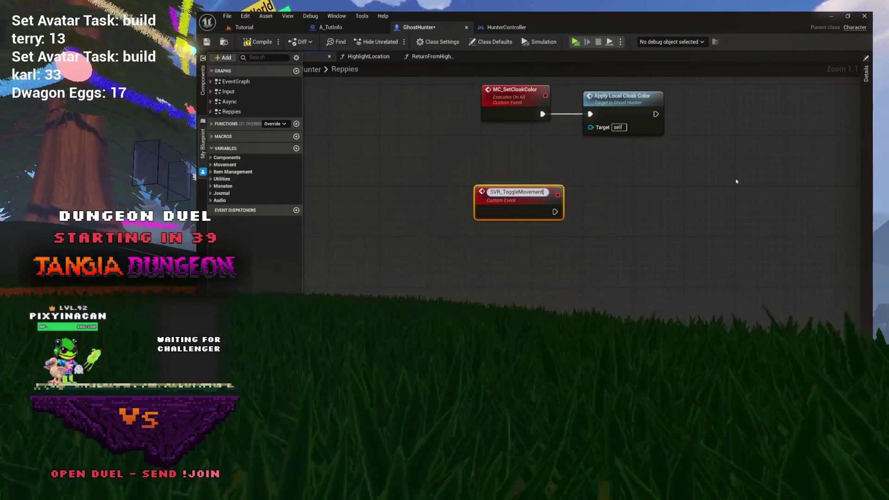
pyautogui.press('Return')
pyautogui.moveTo(497, 194); pyautogui.dragTo(467, 201)
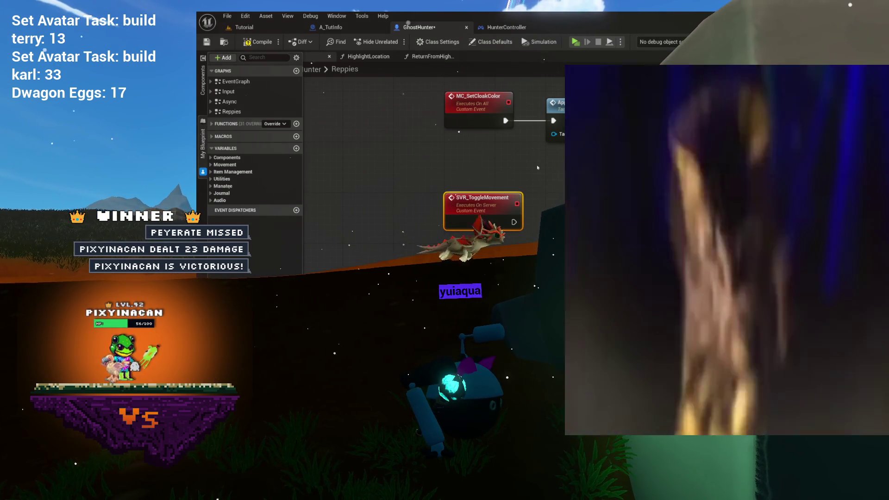
# - Compare the ReturnFromHighlight and HighlightLocation function graphs
pyautogui.moveTo(538, 164); pyautogui.dragTo(448, 151)
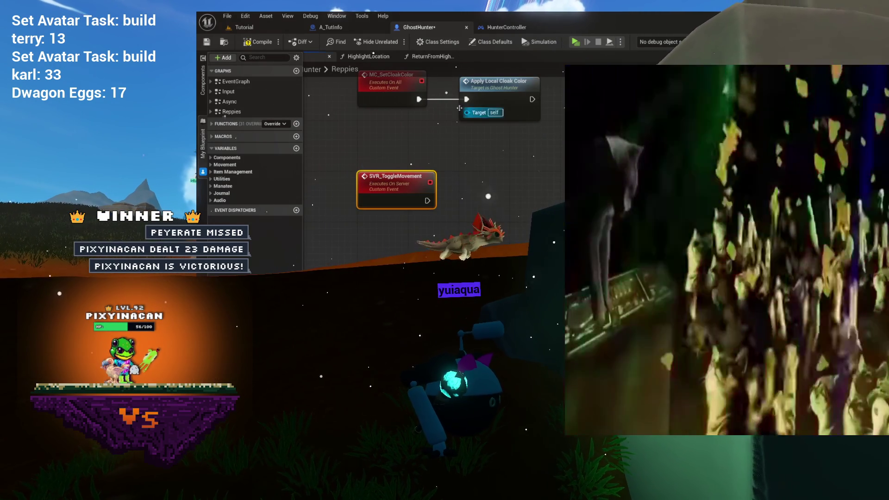
pyautogui.click(448, 56)
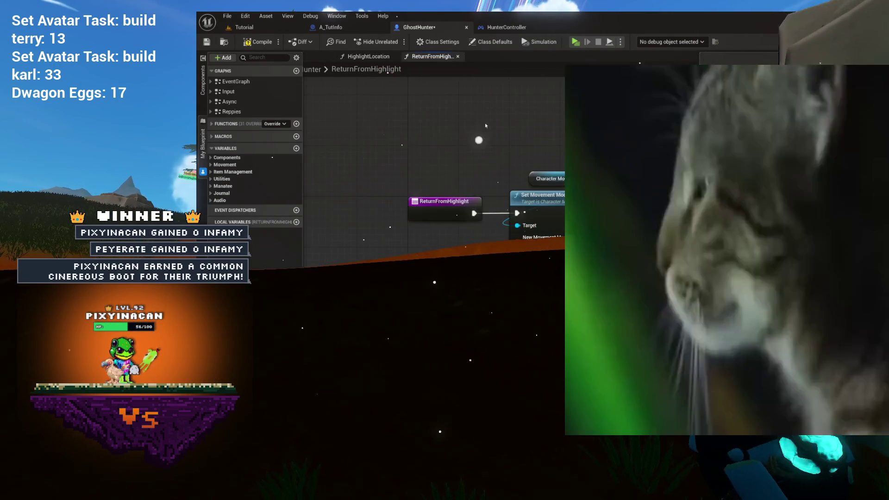
pyautogui.click(355, 57)
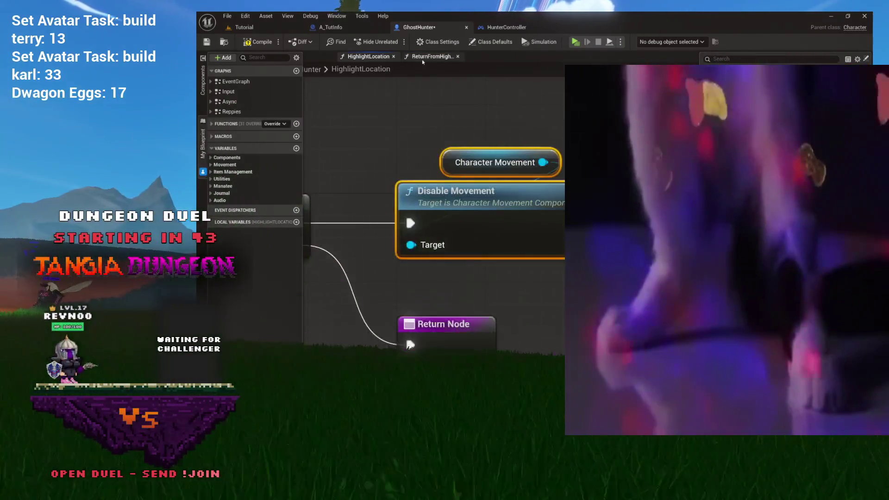
pyautogui.click(430, 56)
pyautogui.click(366, 57)
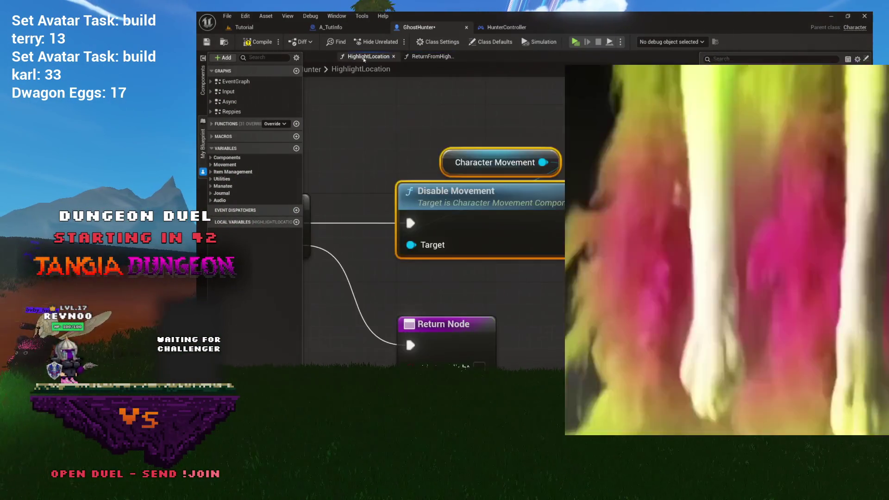
# - In Reppies, wire SVR_ToggleMovement's exec output into Disable Movement
pyautogui.click(320, 57)
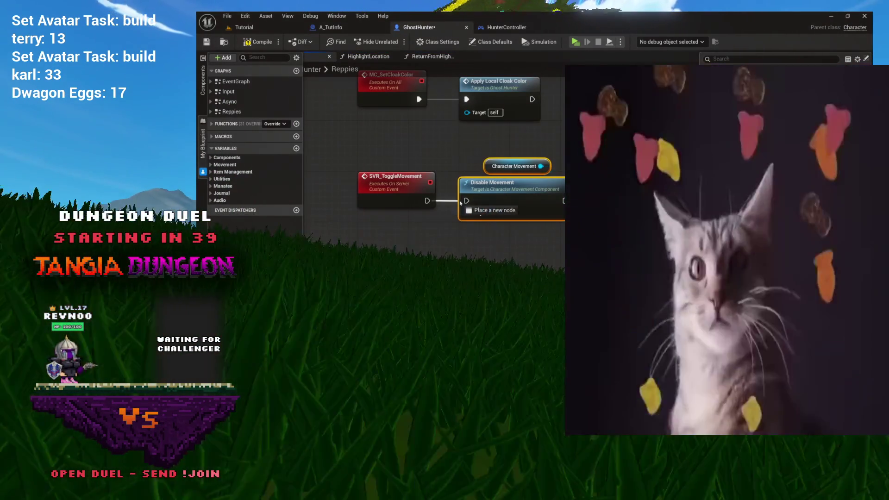
pyautogui.moveTo(461, 202); pyautogui.dragTo(467, 200)
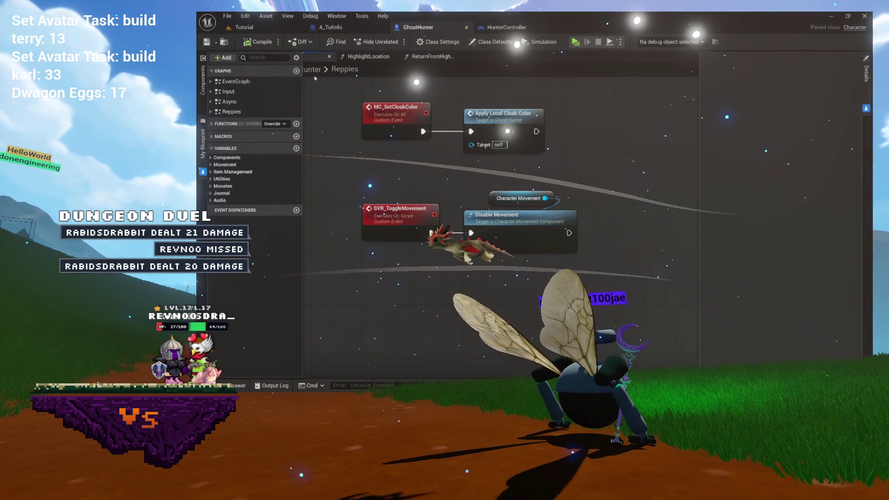
pyautogui.moveTo(551, 187); pyautogui.dragTo(494, 184)
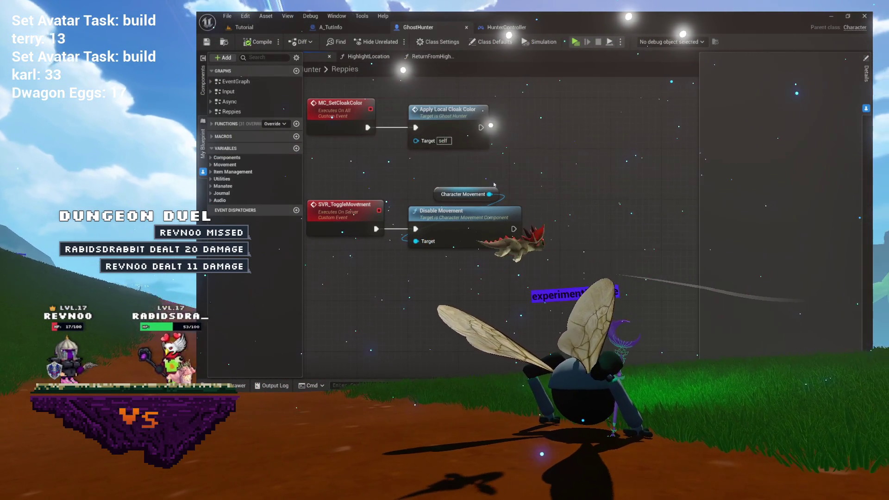
pyautogui.click(369, 56)
pyautogui.scroll(2, 444, 113)
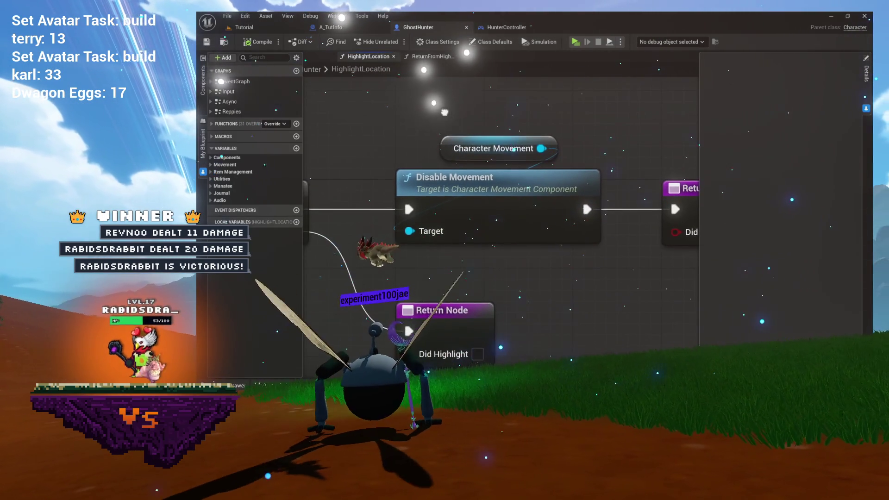
pyautogui.moveTo(472, 114); pyautogui.dragTo(499, 114)
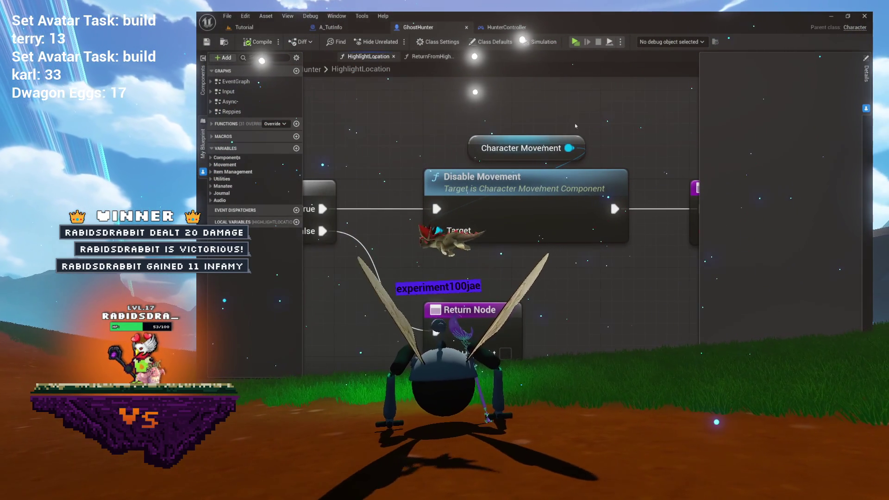
pyautogui.moveTo(638, 149); pyautogui.dragTo(529, 138)
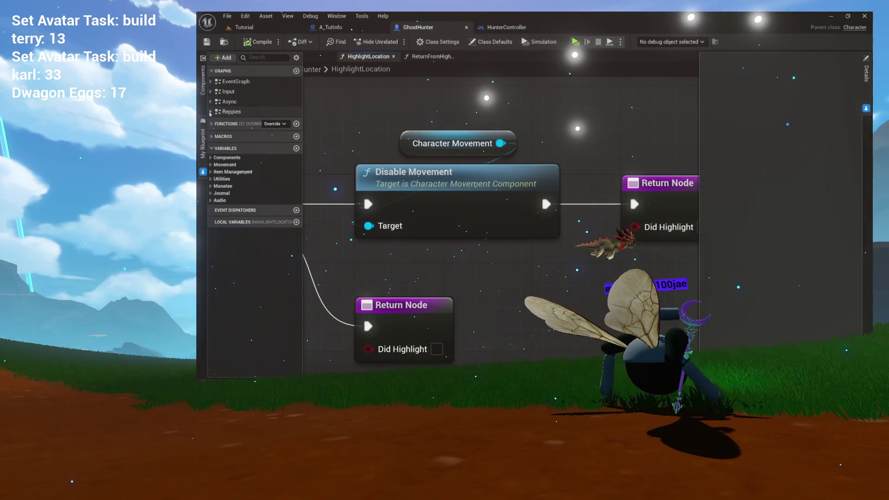
pyautogui.click(211, 111)
pyautogui.scroll(-3, 247, 266)
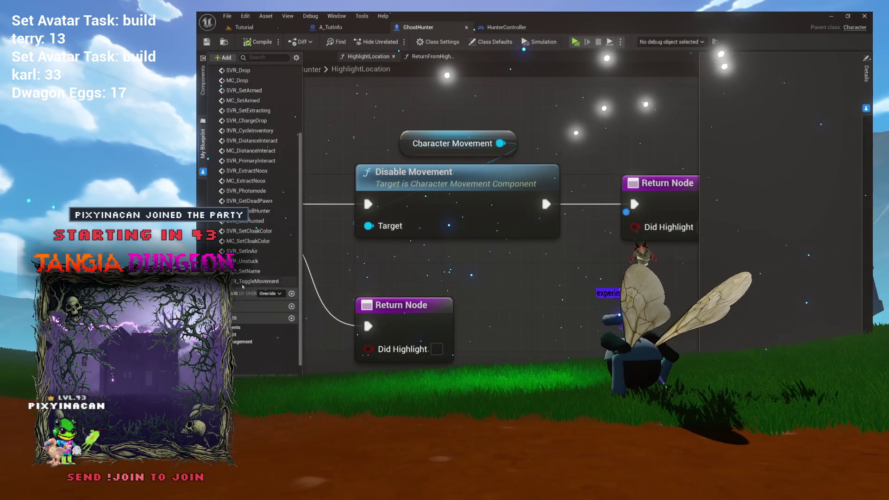
pyautogui.click(255, 281)
pyautogui.moveTo(255, 281); pyautogui.dragTo(552, 111)
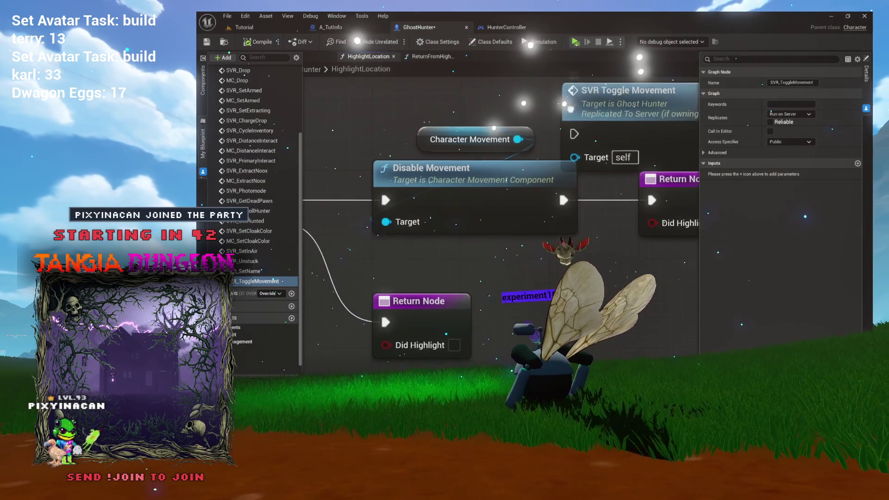
pyautogui.click(568, 107)
pyautogui.press('Delete')
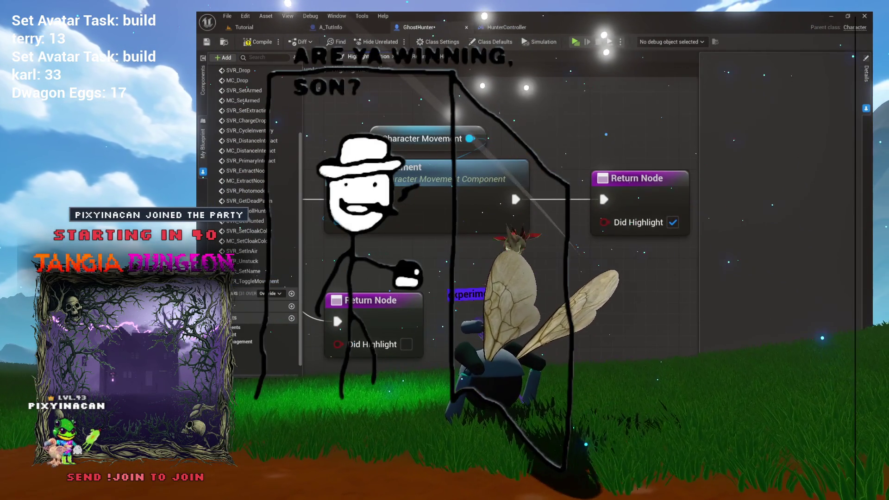
pyautogui.click(431, 56)
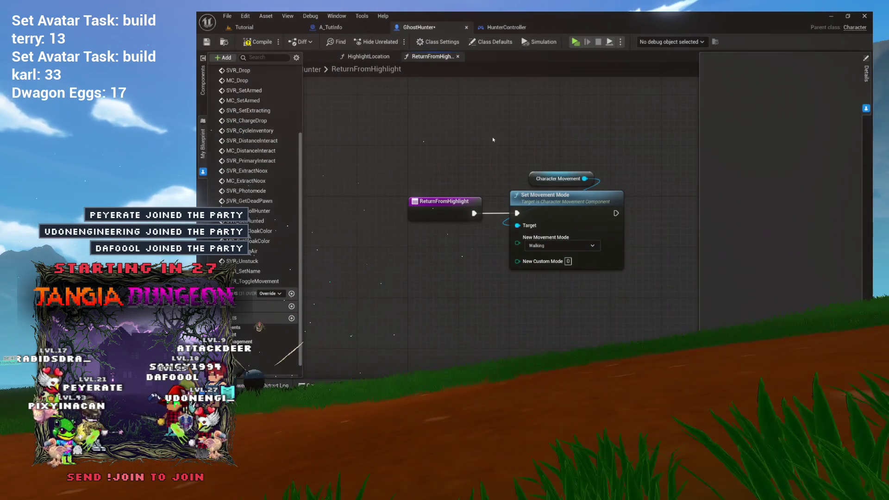
pyautogui.moveTo(469, 139); pyautogui.dragTo(391, 104)
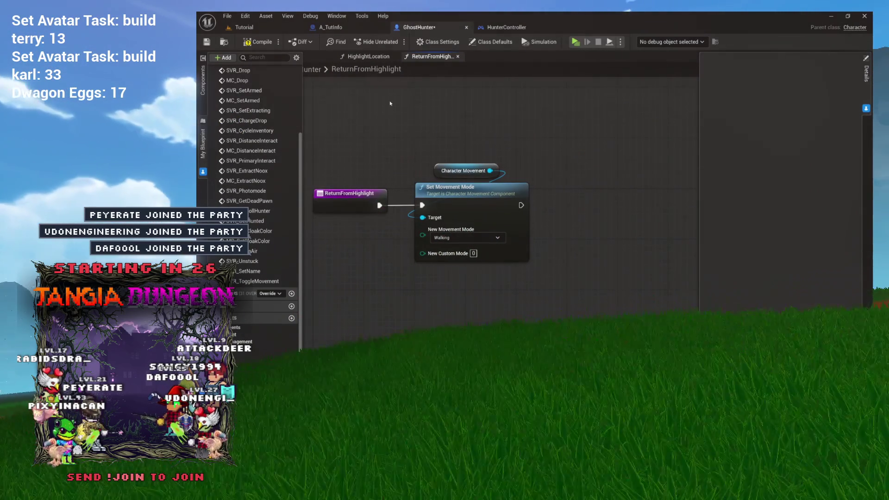
pyautogui.click(368, 56)
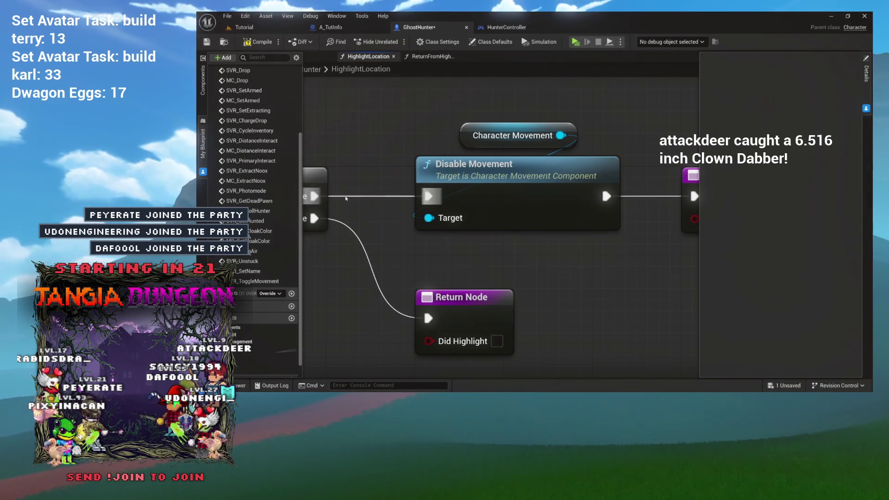
pyautogui.click(317, 58)
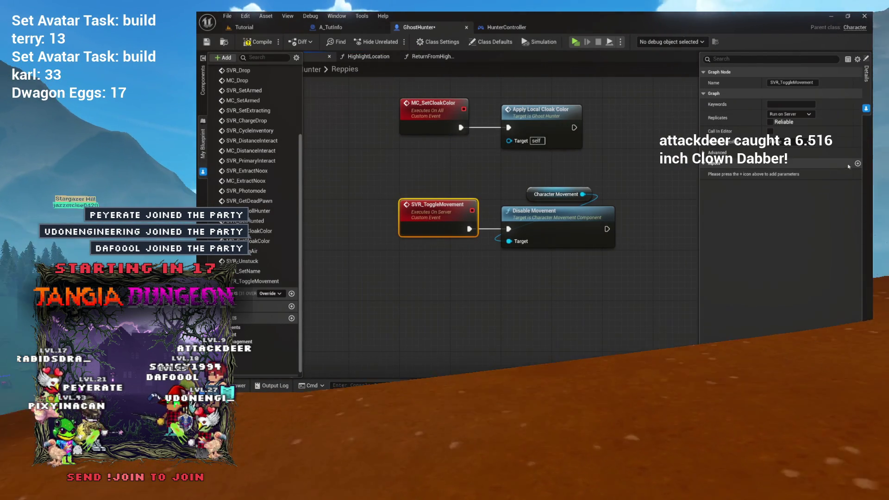
# - Give SVR_ToggleMovement a Boolean NewValue input driving a Branch before Disable Movement
pyautogui.click(857, 163)
pyautogui.write('NewValue')
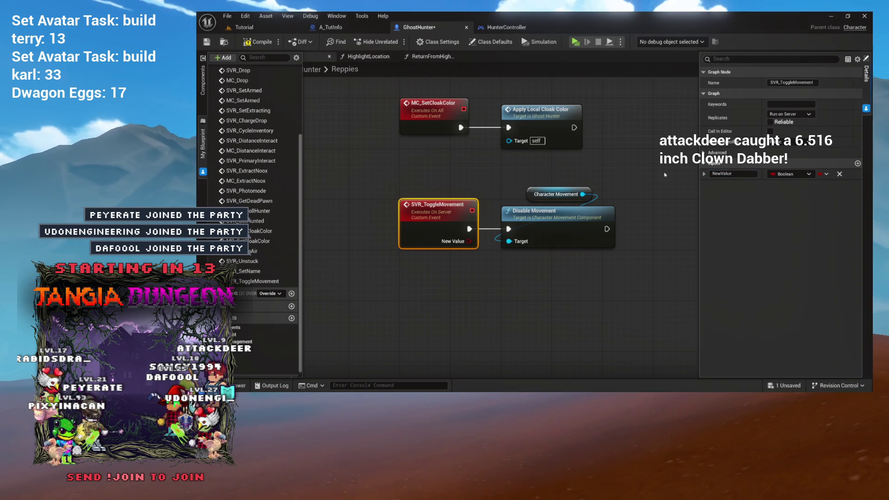
pyautogui.moveTo(586, 216)
pyautogui.mouseDown()
pyautogui.moveTo(392, 219)
pyautogui.moveTo(440, 246)
pyautogui.moveTo(450, 227)
pyautogui.moveTo(439, 226)
pyautogui.mouseUp()
pyautogui.press('b')
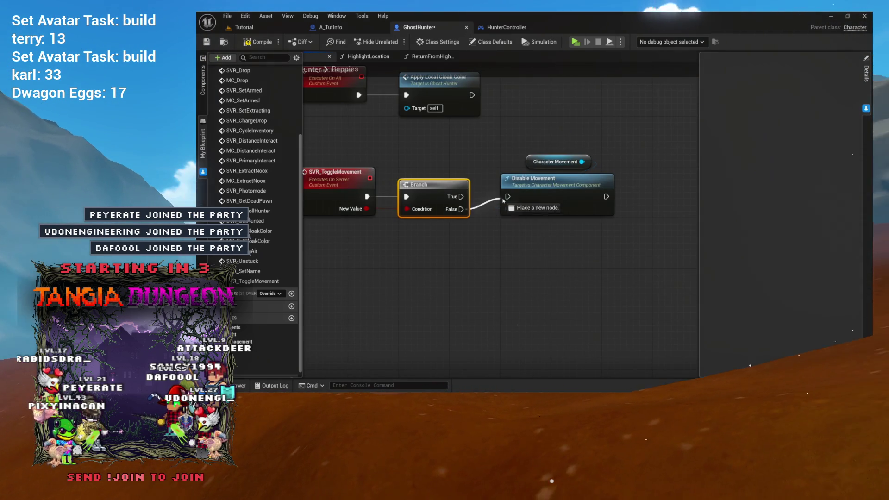
# - Move the Character Movement and Disable Movement nodes lower
pyautogui.click(533, 178)
pyautogui.keyDown('ctrl'); pyautogui.click(555, 162); pyautogui.keyUp('ctrl')
pyautogui.moveTo(545, 183)
pyautogui.mouseDown()
pyautogui.moveTo(545, 272)
pyautogui.moveTo(555, 250)
pyautogui.moveTo(588, 245)
pyautogui.moveTo(534, 213)
pyautogui.mouseUp()
# - Paste the Set Movement Mode nodes above Disable Movement and wire the Branch's True output into them
pyautogui.click(423, 57)
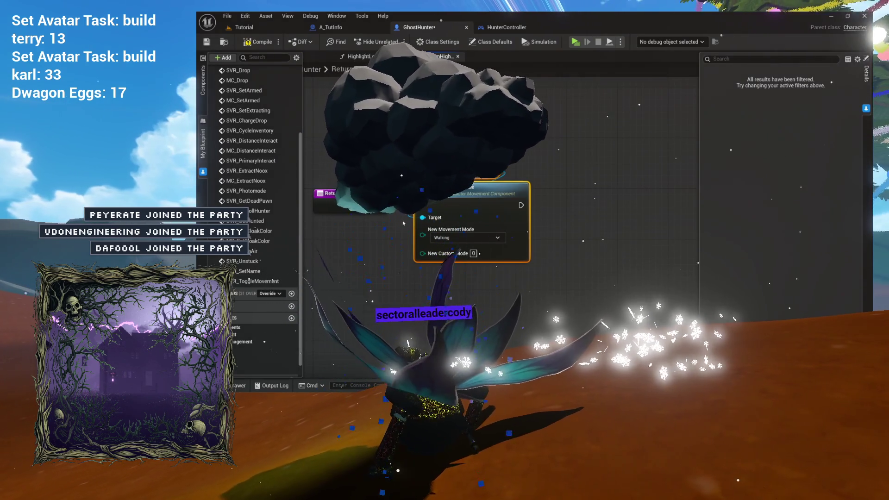
pyautogui.click(359, 56)
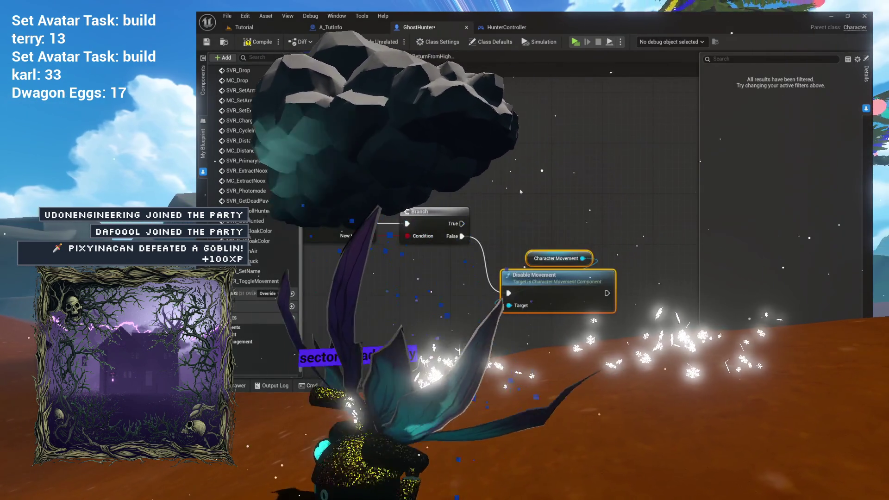
pyautogui.hotkey('ctrl', 'v')
pyautogui.moveTo(563, 201); pyautogui.dragTo(555, 167)
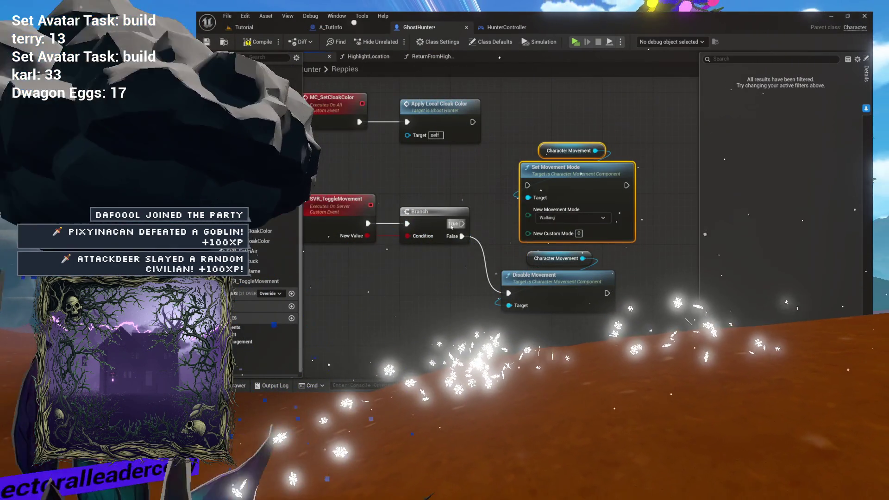
pyautogui.moveTo(462, 224); pyautogui.dragTo(539, 173)
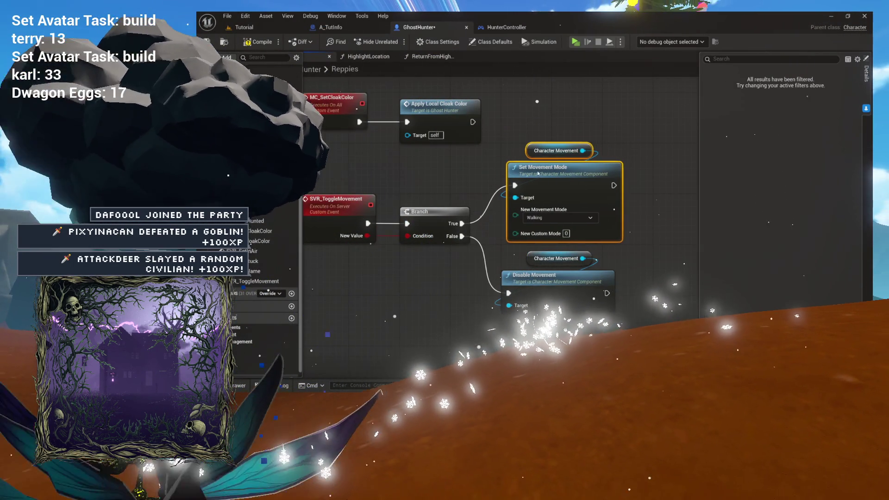
# - Pan to the movement nodes and switch to the HighlightLocation function graph
pyautogui.moveTo(667, 213); pyautogui.dragTo(647, 169)
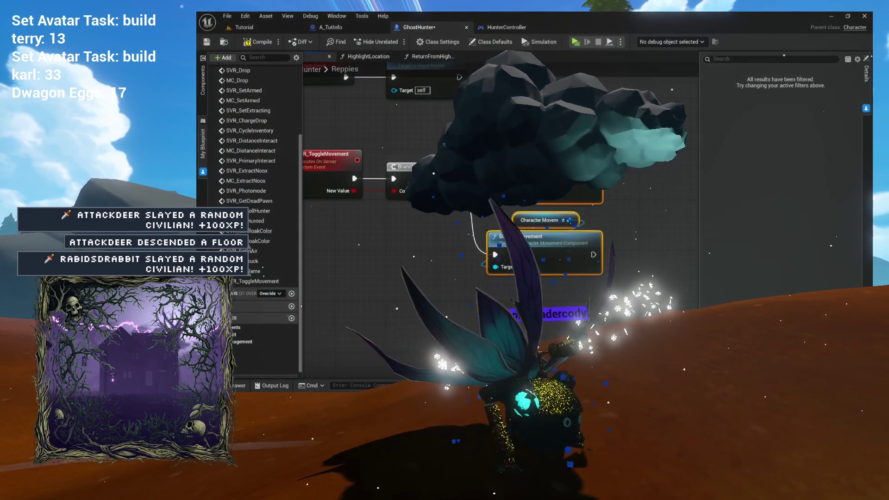
pyautogui.moveTo(432, 172); pyautogui.dragTo(495, 228)
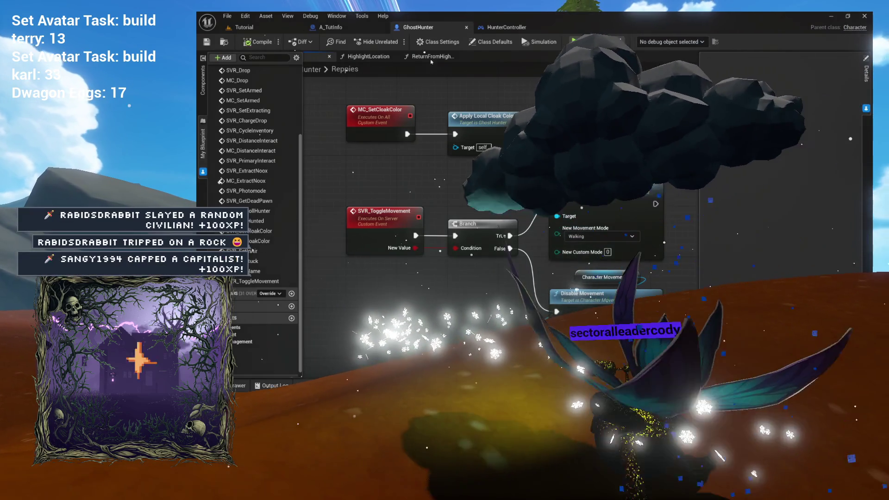
pyautogui.click(368, 56)
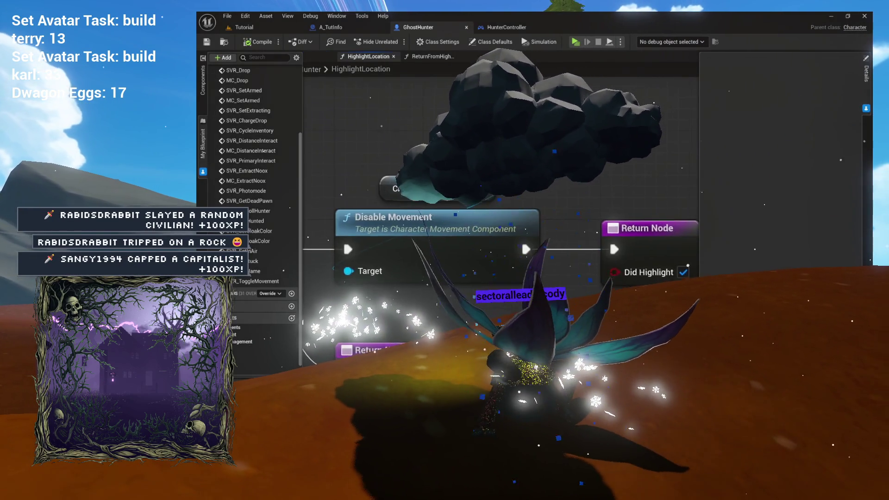
# - Add an SVR_ToggleMovement call, delete Disable Movement, and move the new call into its spot
pyautogui.click(238, 283)
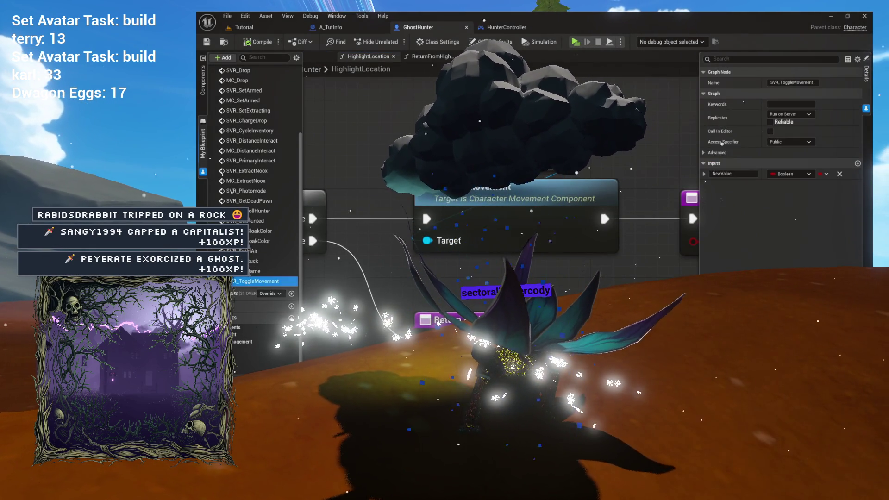
pyautogui.moveTo(396, 117); pyautogui.dragTo(360, 113)
pyautogui.click(518, 187)
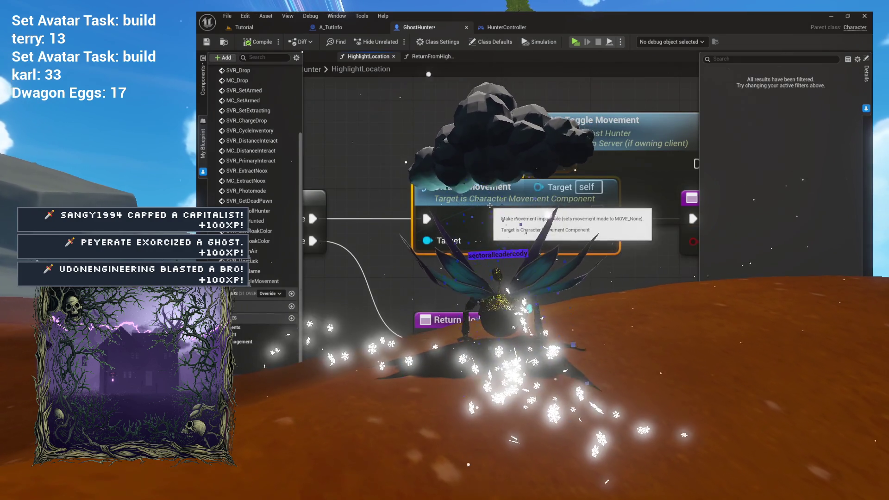
pyautogui.moveTo(544, 187); pyautogui.dragTo(498, 128)
pyautogui.press('Delete')
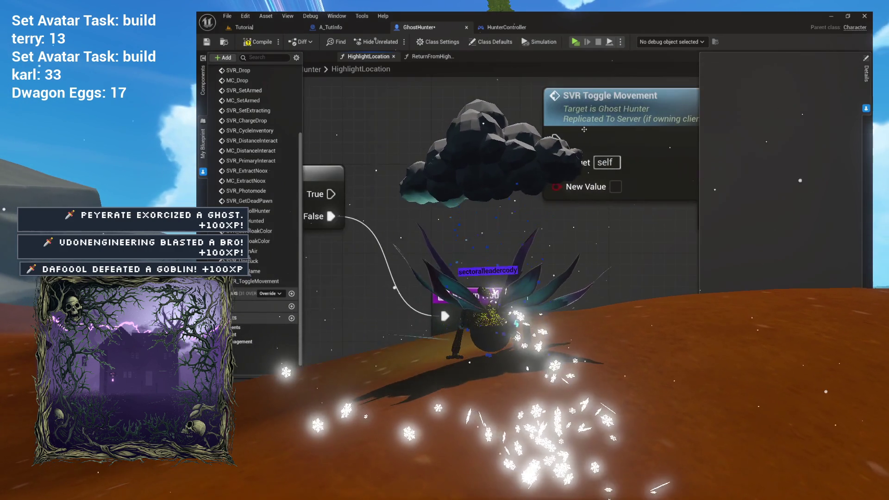
pyautogui.moveTo(584, 129); pyautogui.dragTo(491, 160)
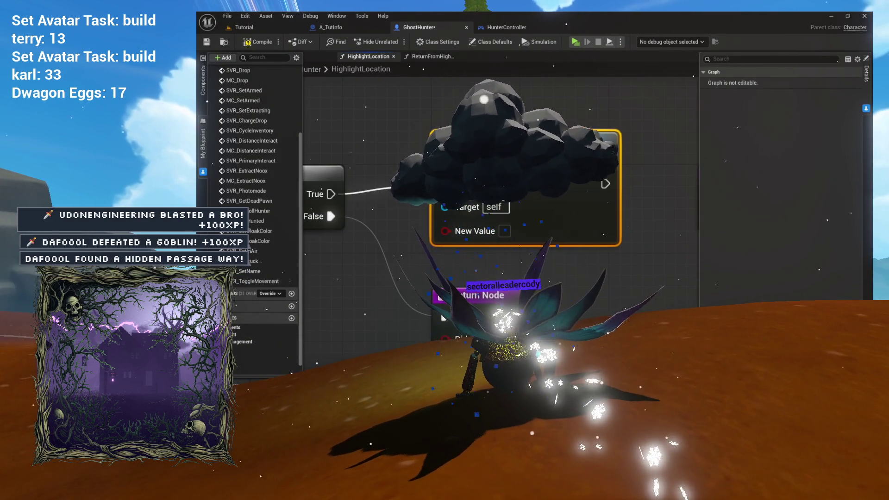
pyautogui.moveTo(532, 195); pyautogui.dragTo(408, 201)
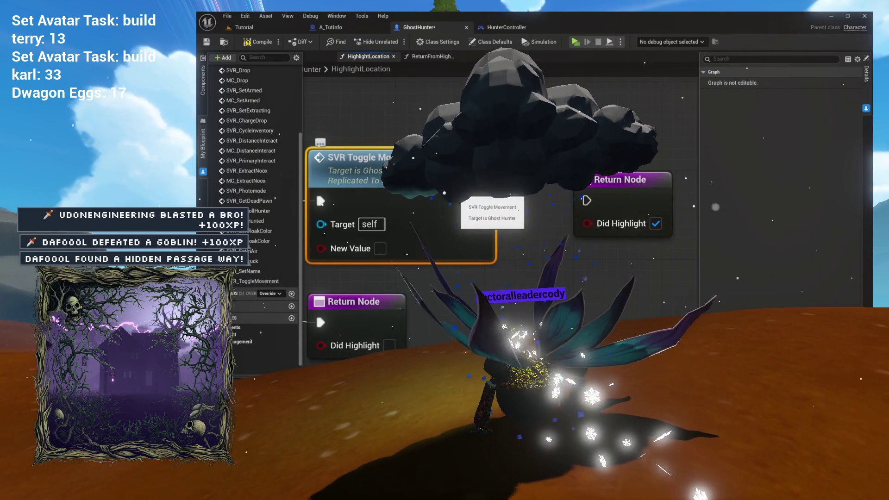
pyautogui.scroll(-3, 574, 197)
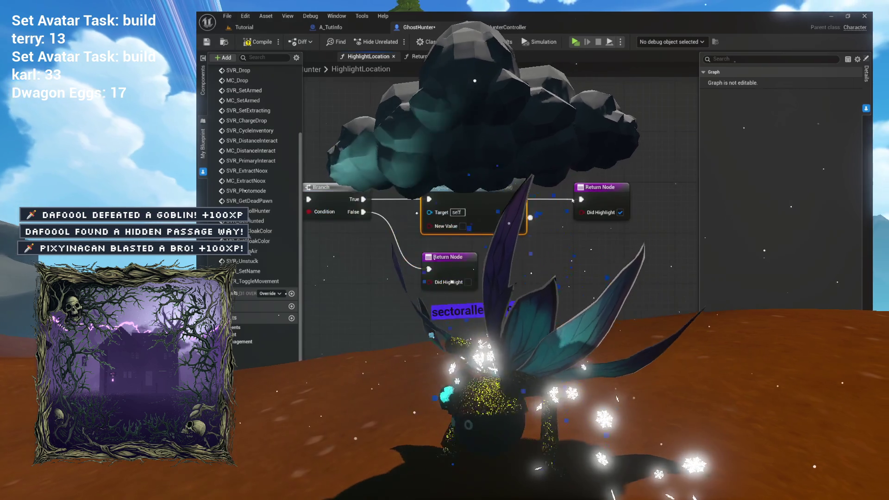
pyautogui.moveTo(536, 214)
pyautogui.mouseDown()
pyautogui.moveTo(621, 201)
pyautogui.moveTo(565, 187)
pyautogui.mouseUp()
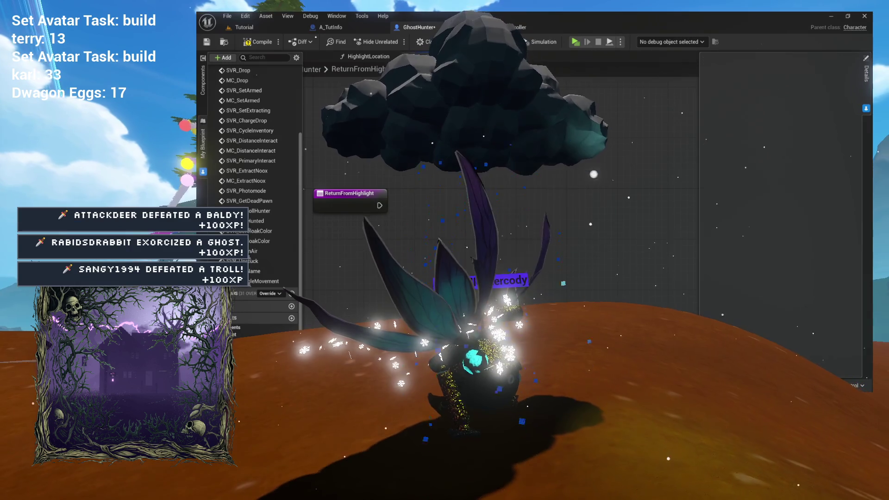
# - Place SVR Toggle Movement after ReturnFromHighlight's entry and compile the GhostHunter blueprint
pyautogui.moveTo(491, 200); pyautogui.dragTo(446, 200)
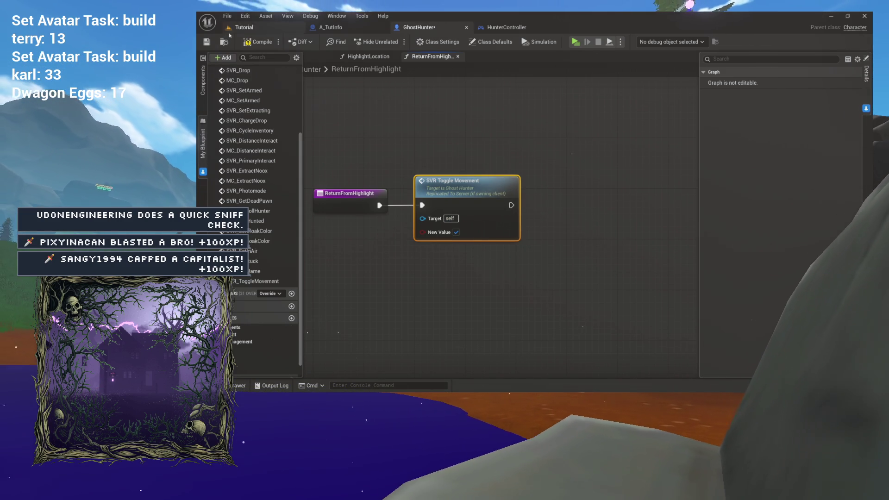
pyautogui.click(260, 42)
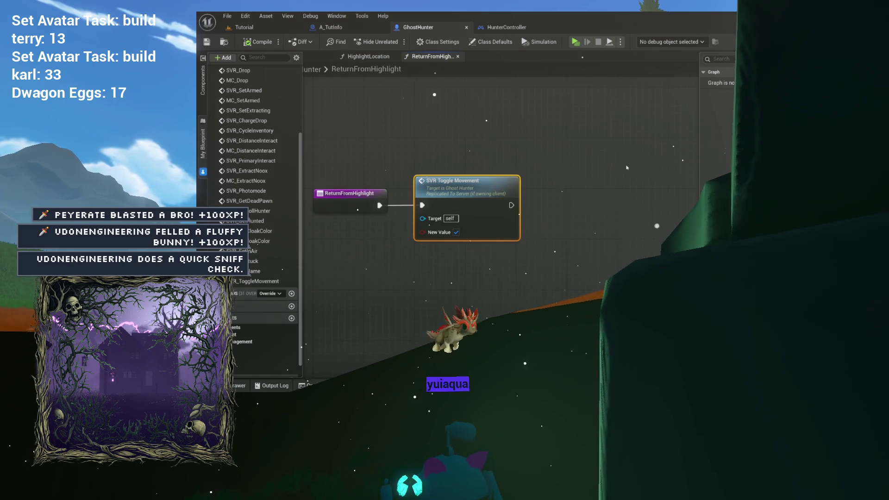
pyautogui.click(565, 161)
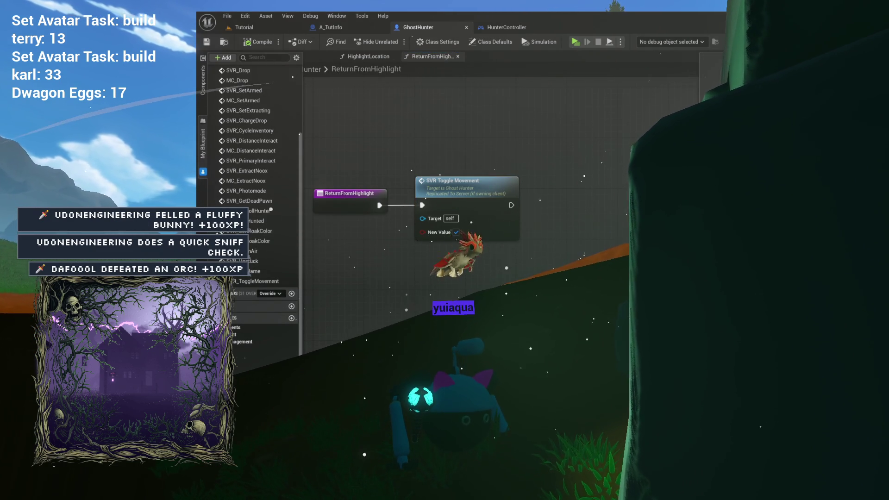
# - Pan across the ReturnFromHighlight graph and switch back to the Reppies event graph
pyautogui.moveTo(396, 88); pyautogui.dragTo(521, 92)
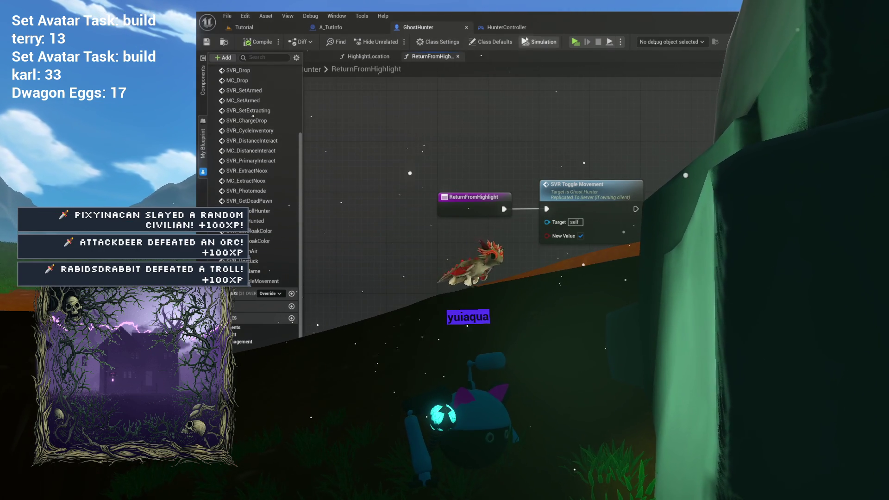
pyautogui.moveTo(496, 123); pyautogui.dragTo(463, 113)
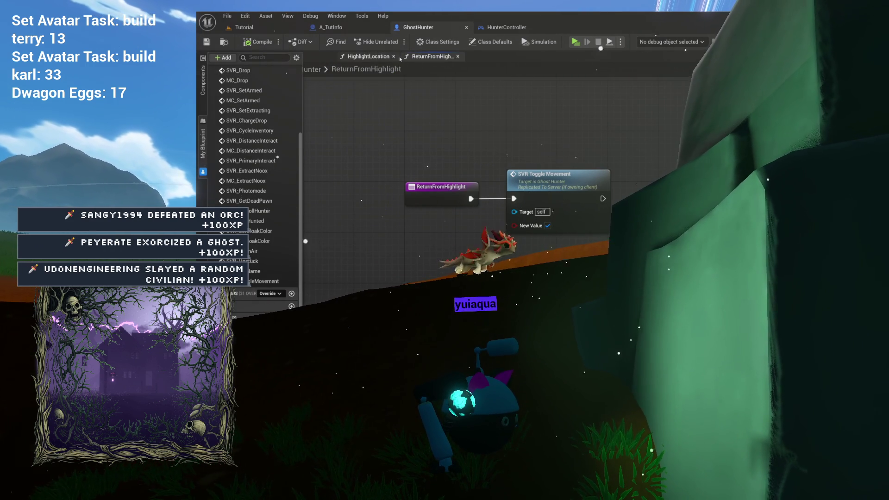
pyautogui.moveTo(431, 110); pyautogui.dragTo(357, 100)
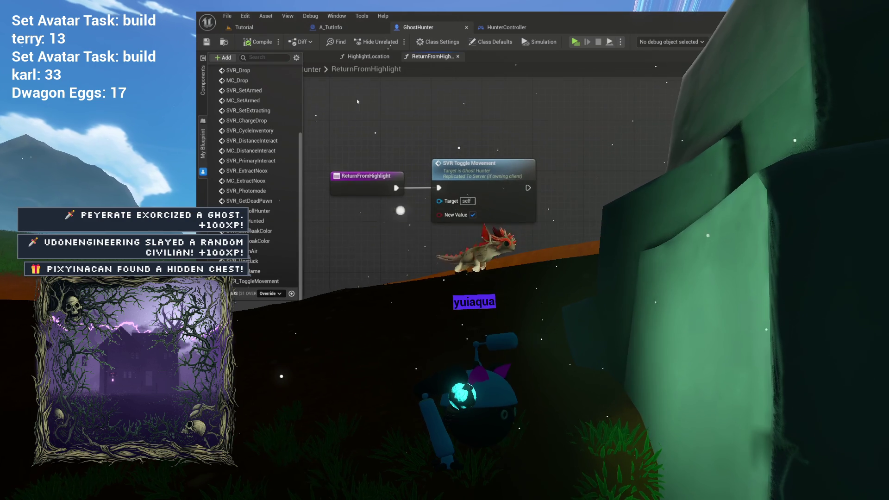
pyautogui.click(319, 58)
# - Return to the Tutorial level and launch a Play-In-Editor preview of it
pyautogui.click(264, 29)
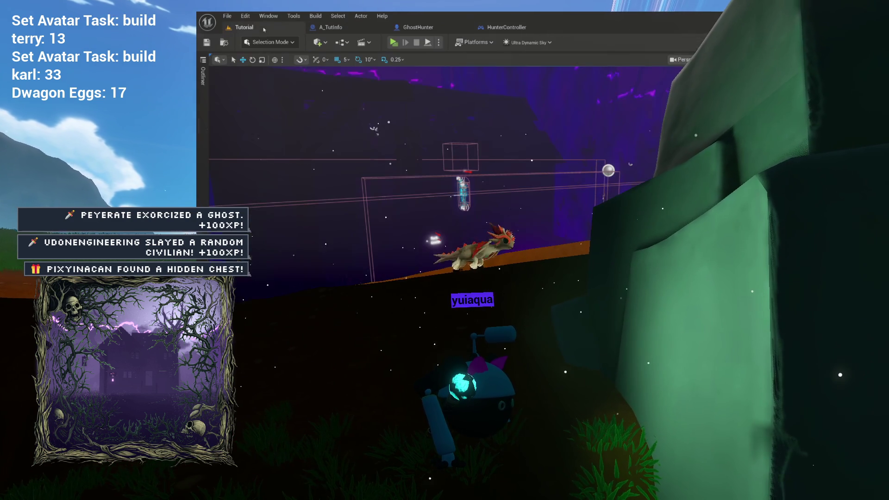
pyautogui.click(394, 42)
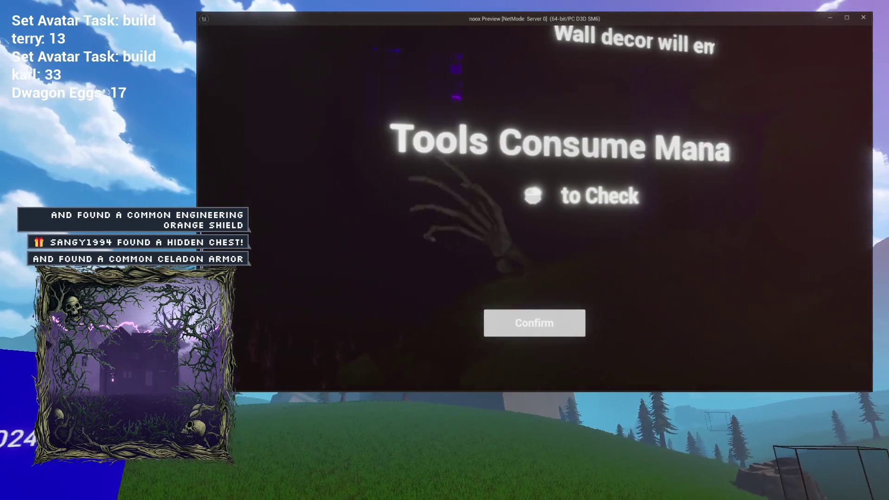
# - Stop the Play-In-Editor session with Esc, closing the preview window
pyautogui.press('Escape')
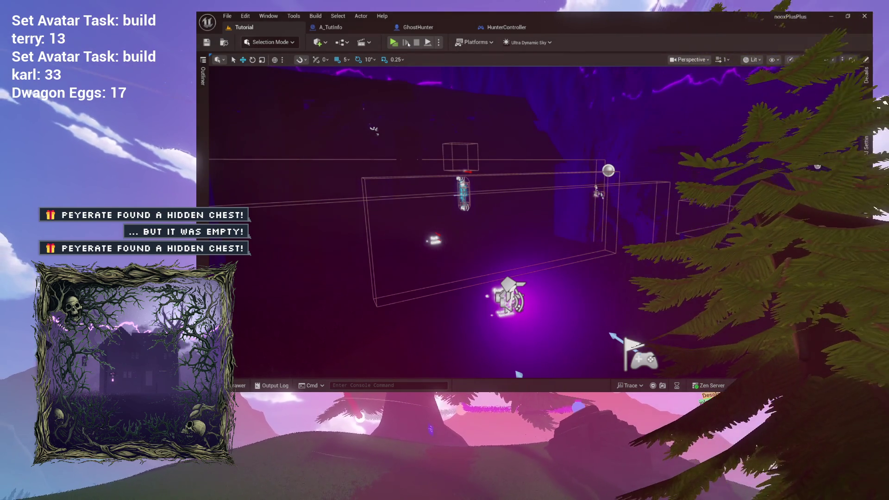
# - Look over the Play options' player count and net mode, leave them unchanged, and launch the playtest
pyautogui.click(440, 43)
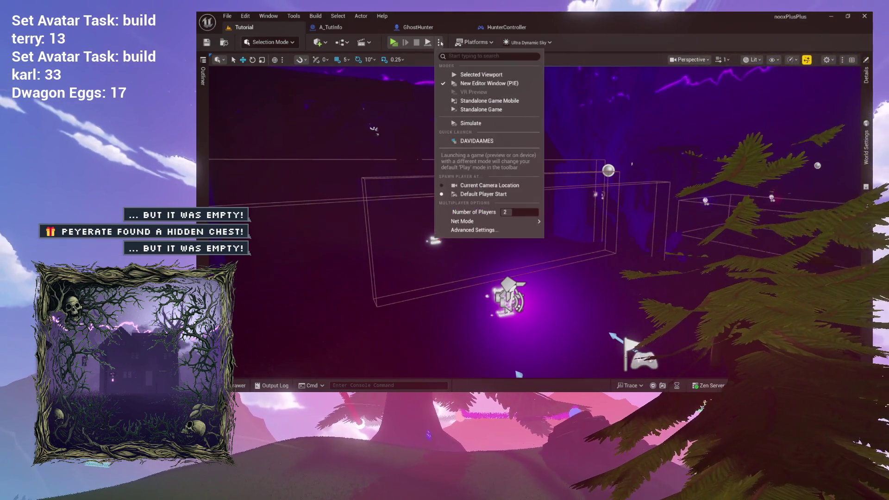
pyautogui.click(512, 212)
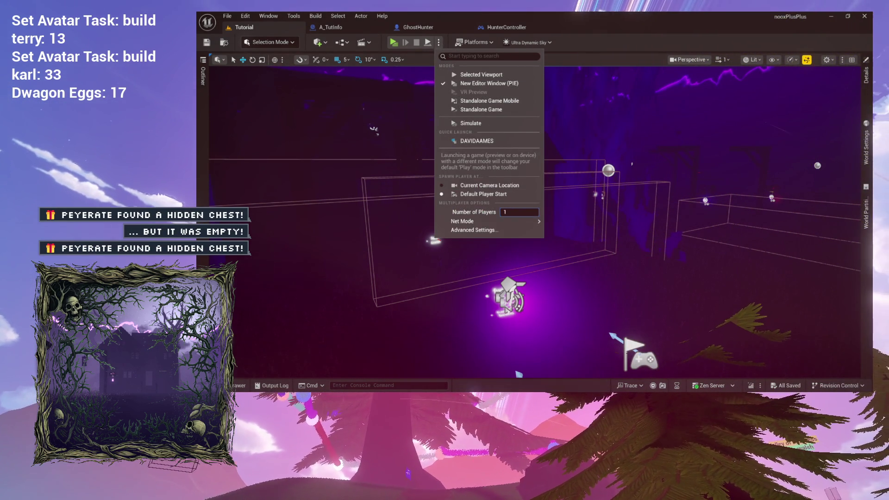
pyautogui.moveTo(487, 222)
pyautogui.click(585, 224)
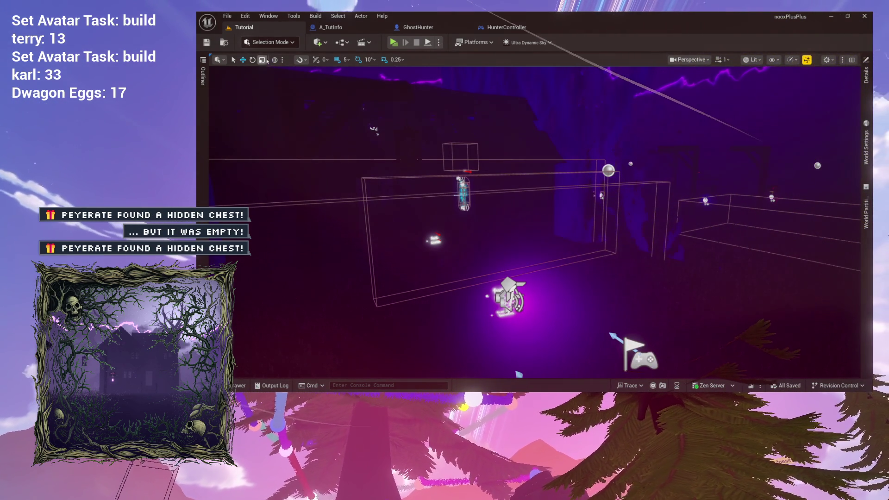
pyautogui.click(439, 43)
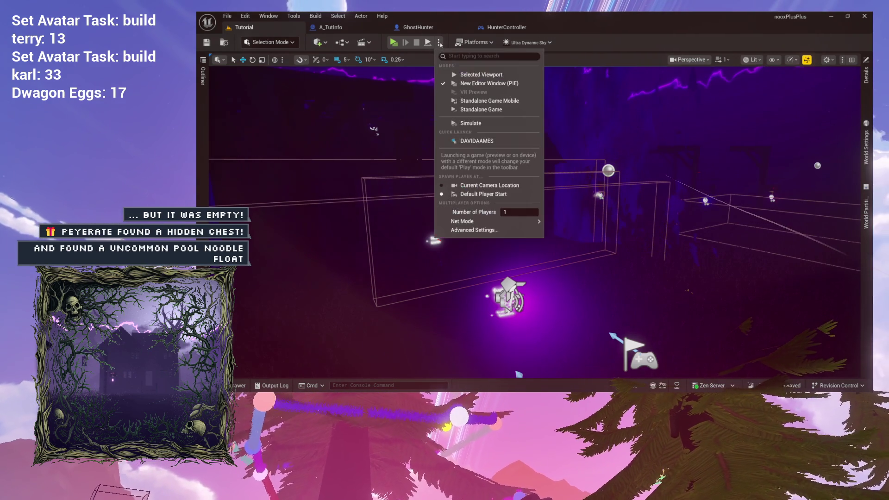
pyautogui.click(304, 33)
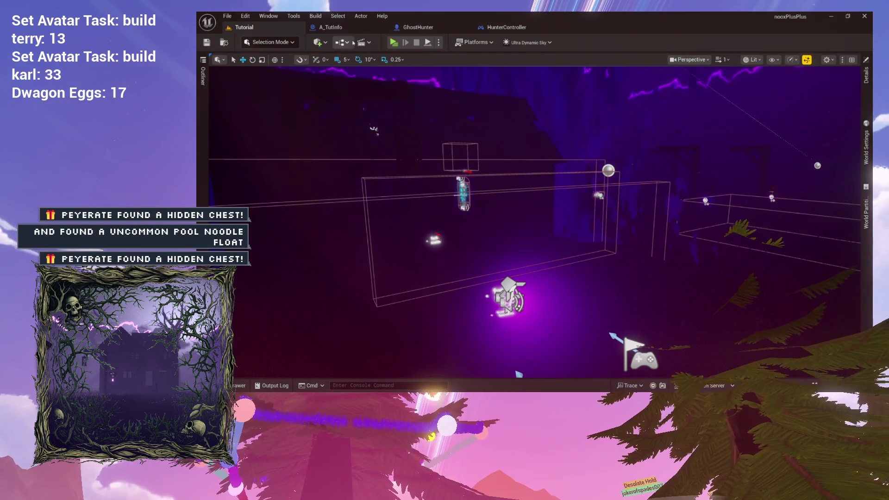
pyautogui.click(392, 46)
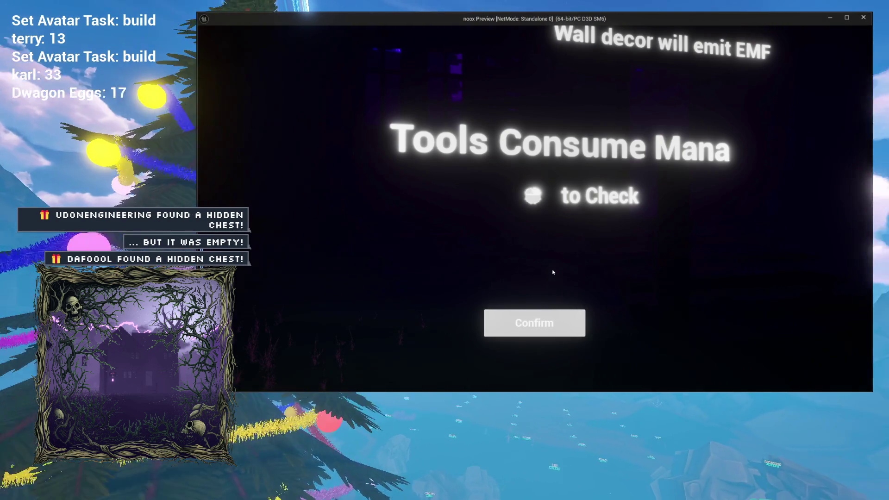
# - Confirm the Tools Consume Mana notice, bring it back with E, exit the playtest, and reveal the other player start
pyautogui.click(535, 323)
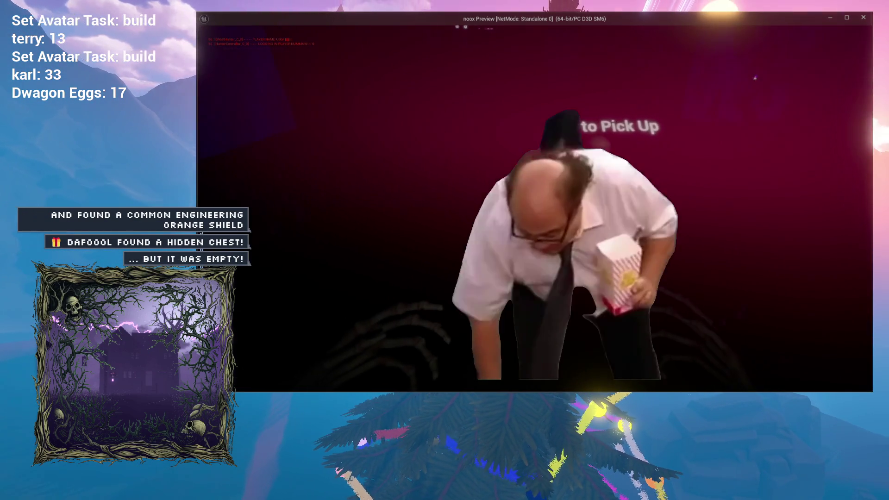
pyautogui.press('e')
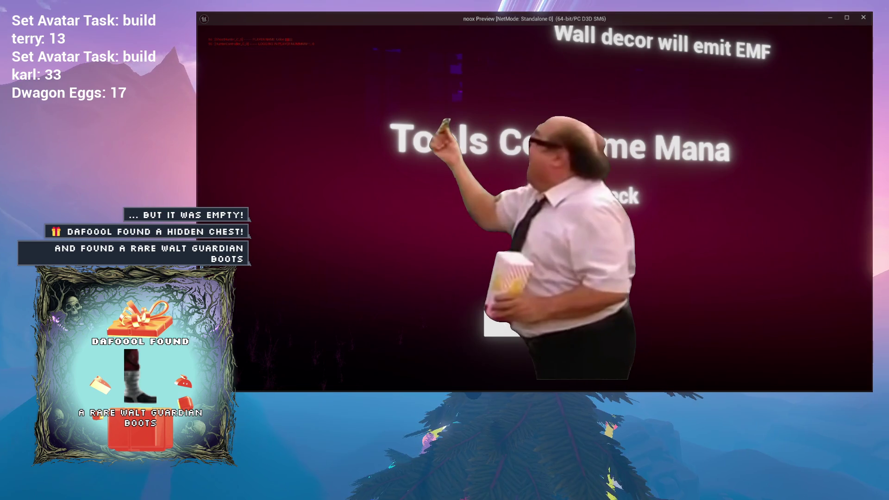
pyautogui.press('Escape')
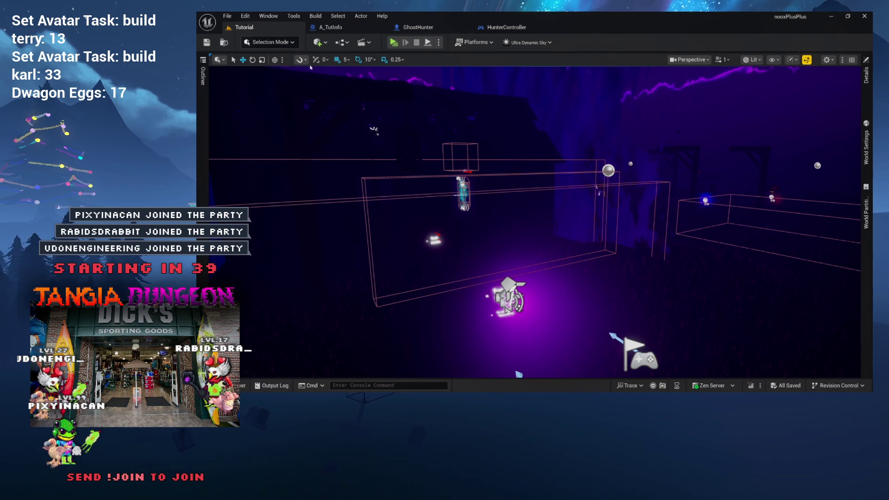
pyautogui.moveTo(417, 150); pyautogui.dragTo(417, 166)
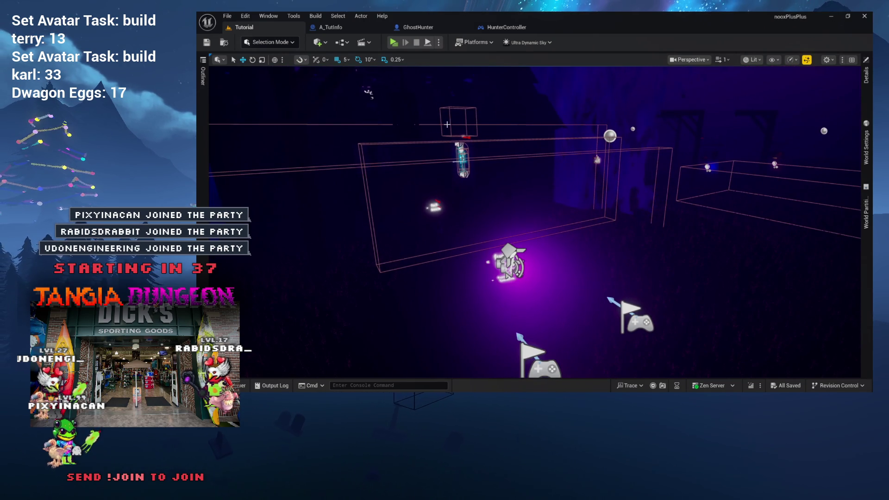
# - In A_TutInfo's ActivateText graph, realign the Branch and Highlight Location nodes together
pyautogui.click(357, 27)
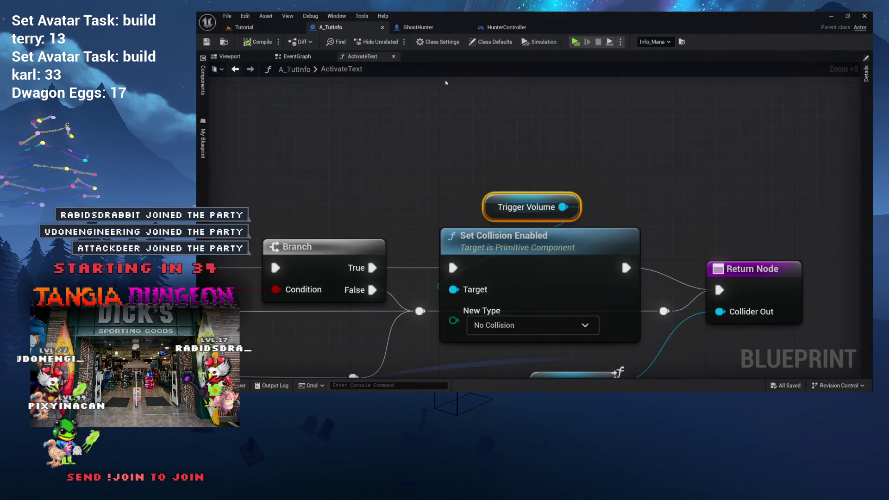
pyautogui.scroll(-6, 451, 97)
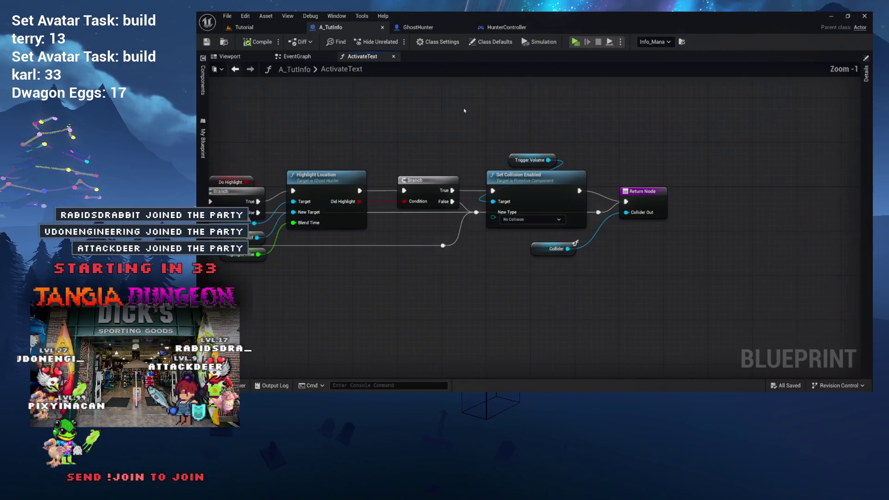
pyautogui.moveTo(465, 110); pyautogui.dragTo(540, 102)
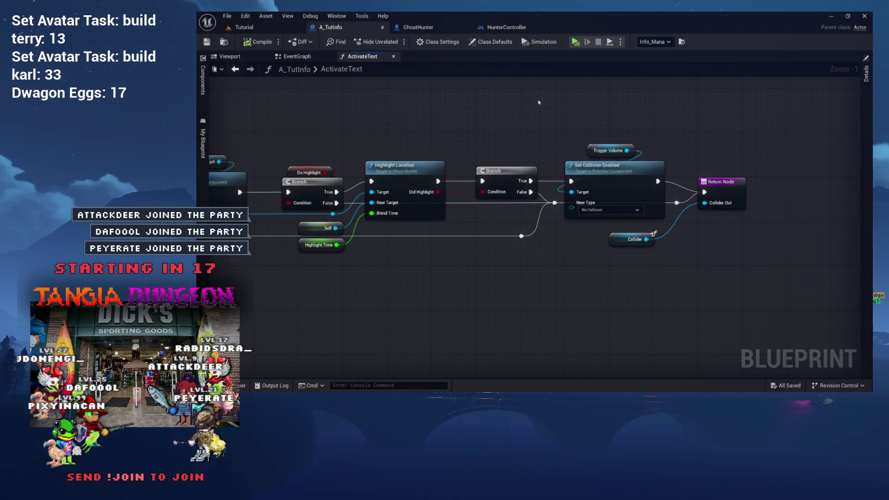
pyautogui.click(549, 158)
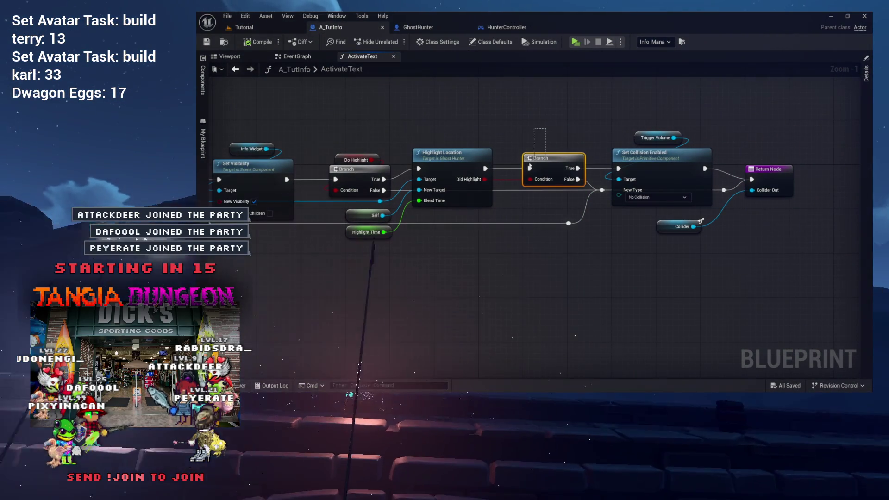
pyautogui.keyDown('ctrl'); pyautogui.click(454, 163); pyautogui.keyUp('ctrl')
pyautogui.moveTo(454, 163); pyautogui.dragTo(453, 166)
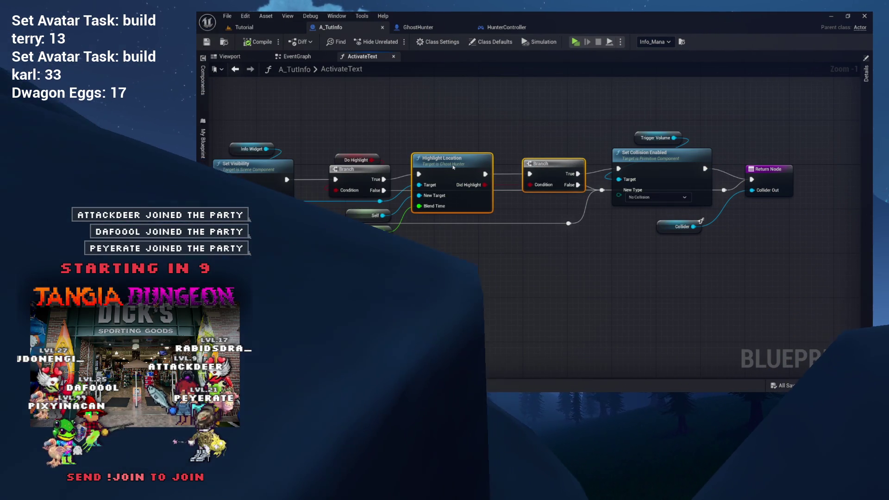
pyautogui.moveTo(453, 164); pyautogui.dragTo(453, 159)
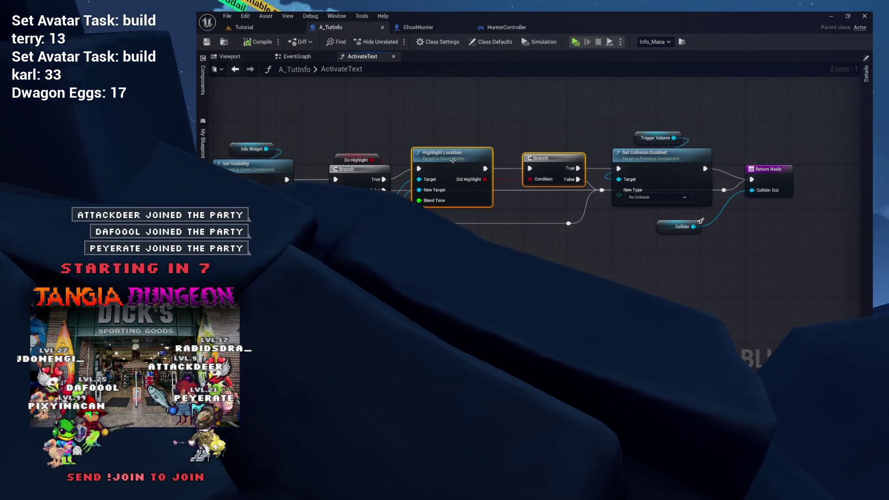
# - Reposition the two reroute knots near Blend Time and Set Collision Enabled to straighten the wires
pyautogui.moveTo(602, 189); pyautogui.dragTo(602, 197)
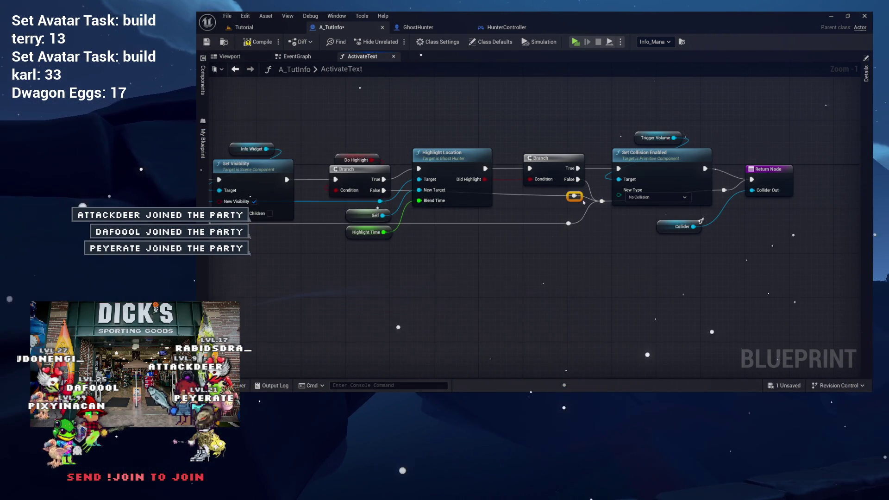
pyautogui.moveTo(584, 202)
pyautogui.mouseDown()
pyautogui.moveTo(540, 199)
pyautogui.moveTo(423, 219)
pyautogui.mouseUp()
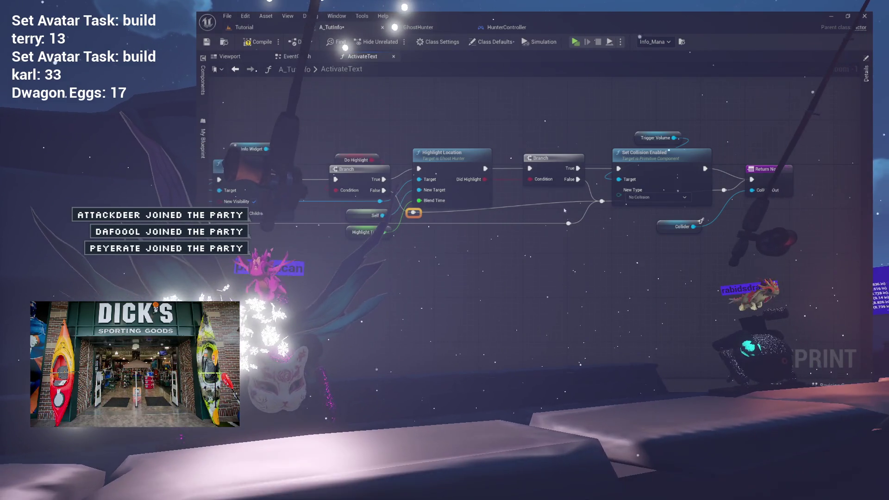
pyautogui.click(602, 202)
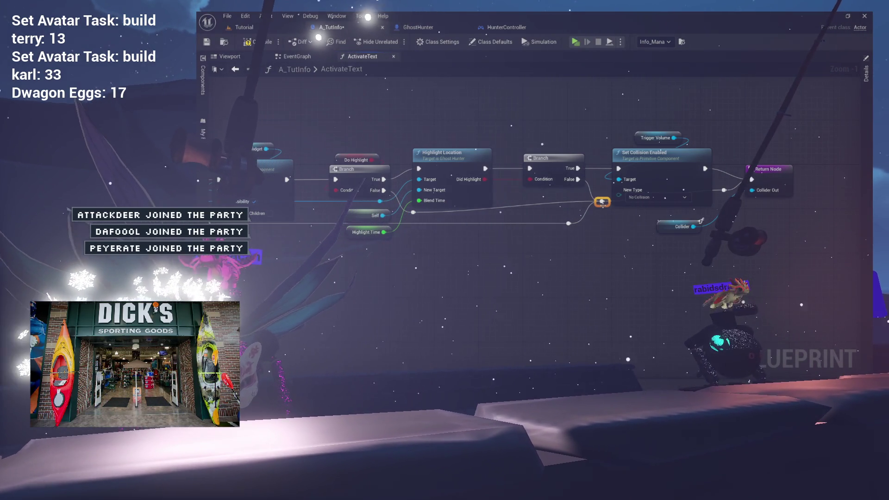
pyautogui.moveTo(603, 204); pyautogui.dragTo(601, 217)
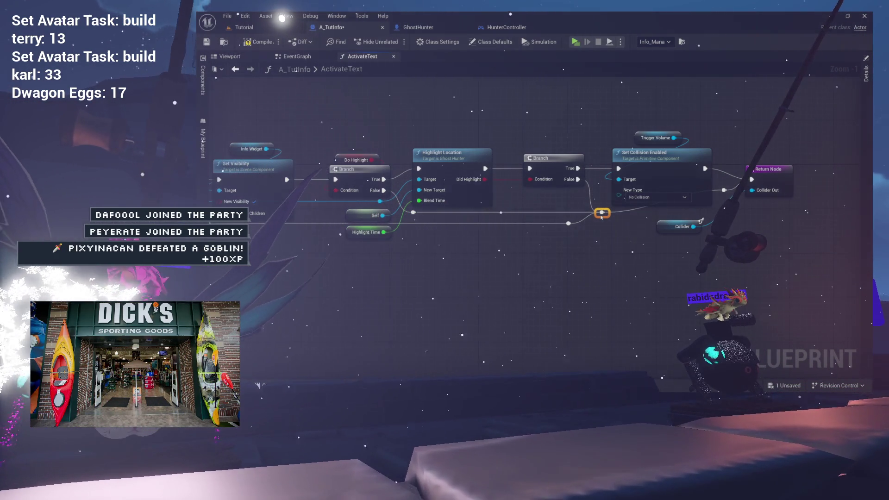
# - Move the Collider node beside the Return Node and save the blueprint
pyautogui.moveTo(541, 168); pyautogui.dragTo(568, 183)
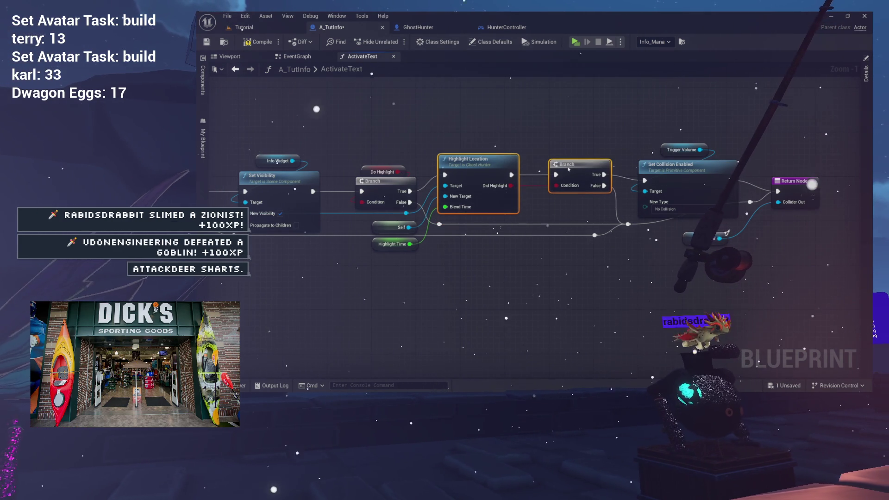
pyautogui.moveTo(535, 144)
pyautogui.mouseDown()
pyautogui.moveTo(542, 122)
pyautogui.moveTo(488, 126)
pyautogui.mouseUp()
pyautogui.moveTo(519, 183); pyautogui.dragTo(443, 195)
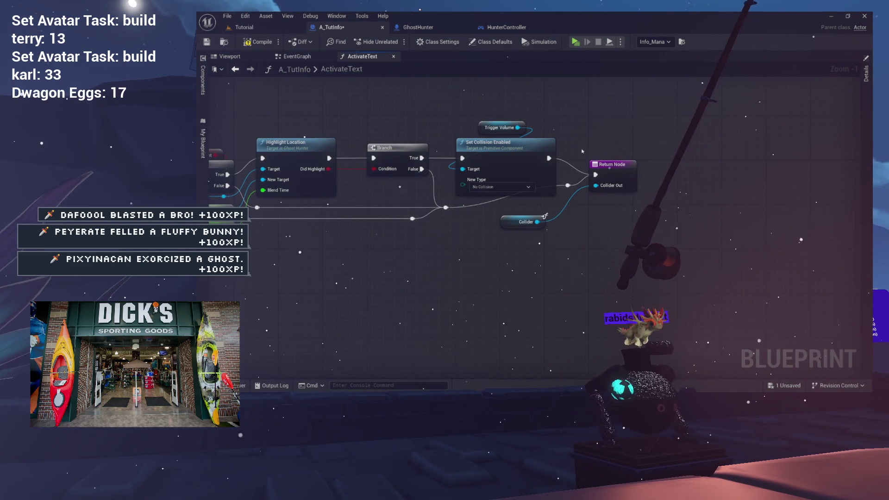
pyautogui.moveTo(576, 171); pyautogui.dragTo(617, 160)
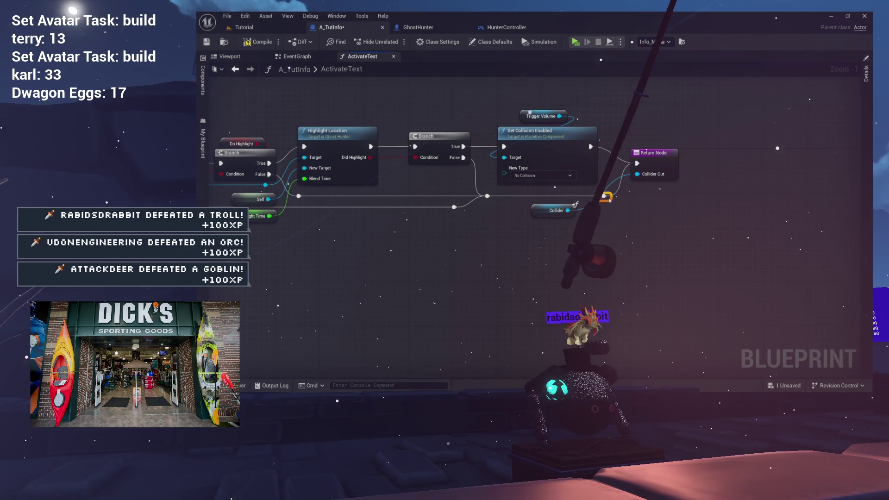
pyautogui.moveTo(626, 204); pyautogui.dragTo(640, 221)
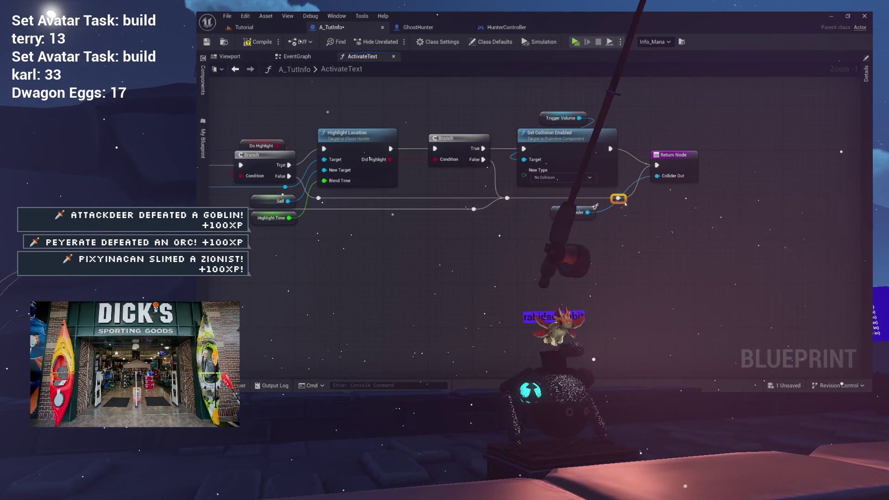
pyautogui.moveTo(564, 216)
pyautogui.mouseDown()
pyautogui.moveTo(660, 205)
pyautogui.moveTo(613, 249)
pyautogui.moveTo(706, 276)
pyautogui.mouseUp()
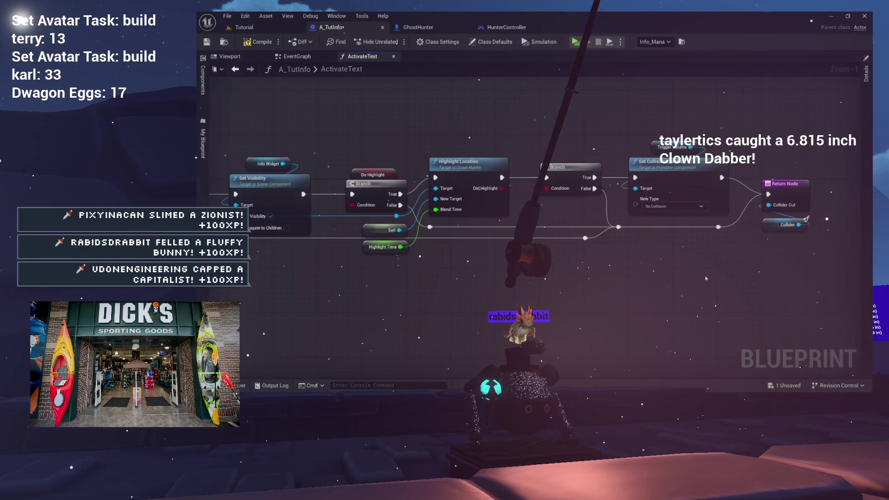
pyautogui.hotkey('ctrl', 's')
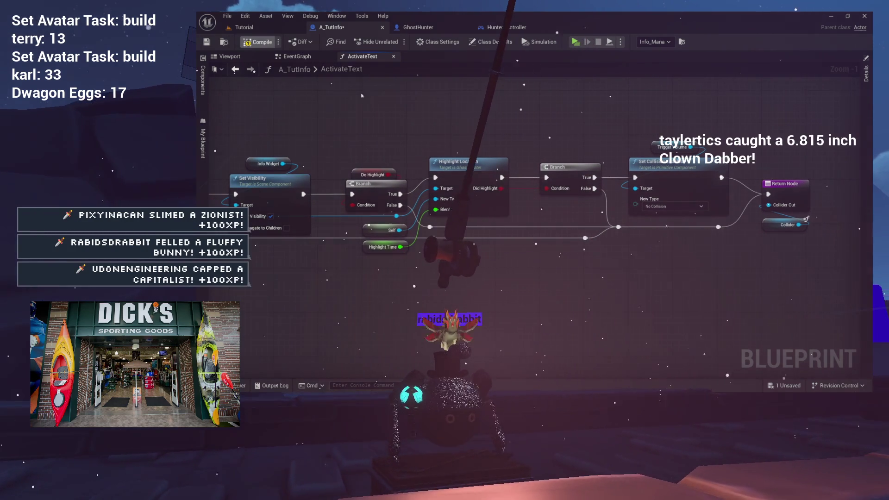
# - Review the ActivateText wiring by box-selecting the Branch-to-Set Collision chain and the Do Highlight nodes
pyautogui.moveTo(462, 113); pyautogui.dragTo(534, 115)
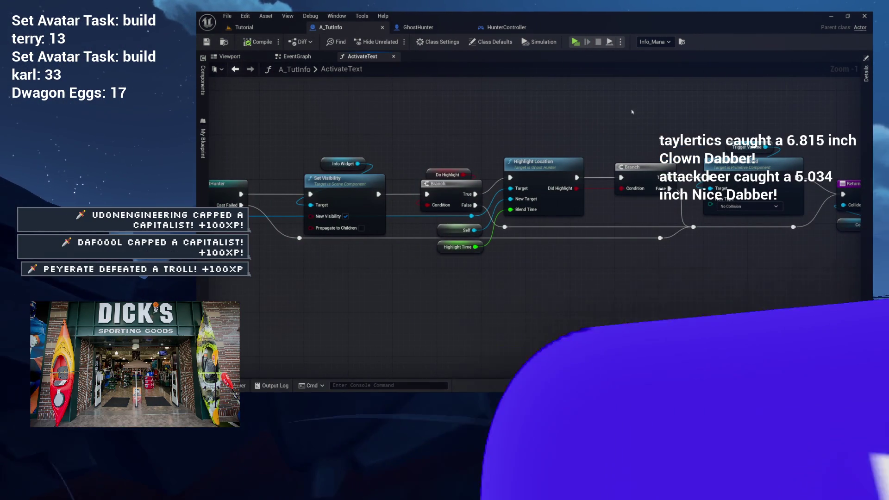
pyautogui.moveTo(632, 114); pyautogui.dragTo(549, 145)
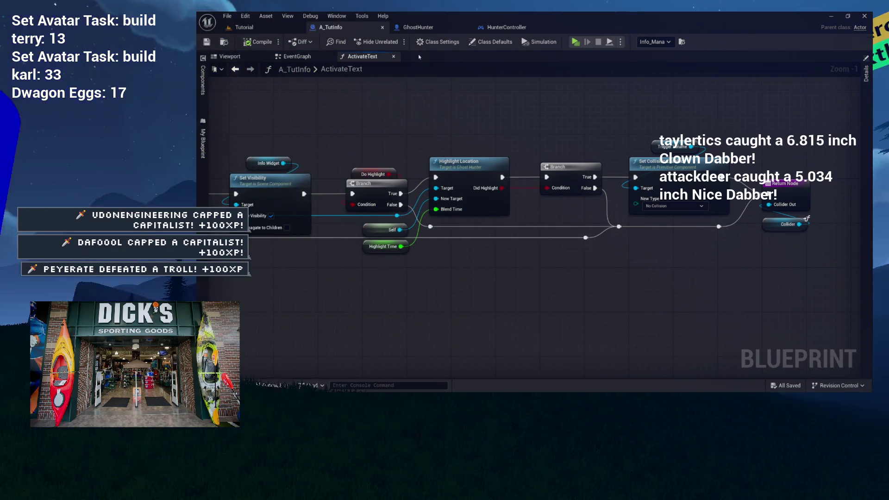
pyautogui.scroll(-1, 461, 119)
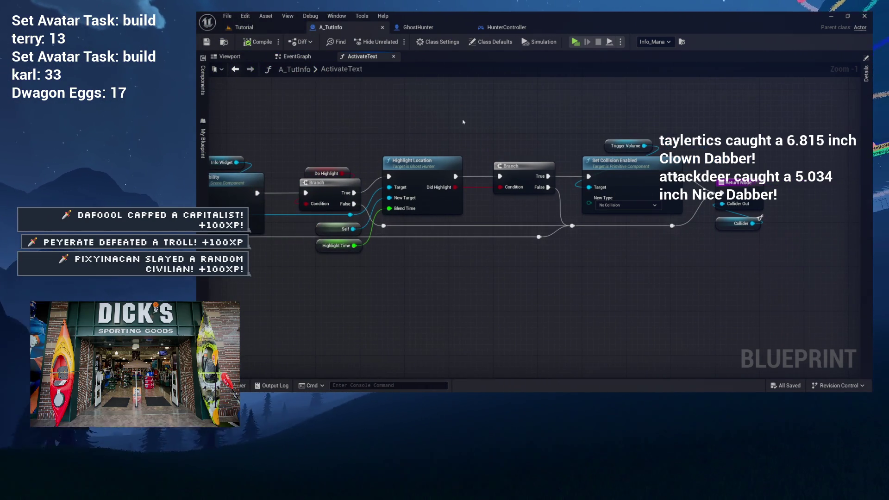
pyautogui.scroll(1, 426, 126)
pyautogui.moveTo(345, 139)
pyautogui.mouseDown()
pyautogui.moveTo(533, 245)
pyautogui.moveTo(689, 255)
pyautogui.mouseUp()
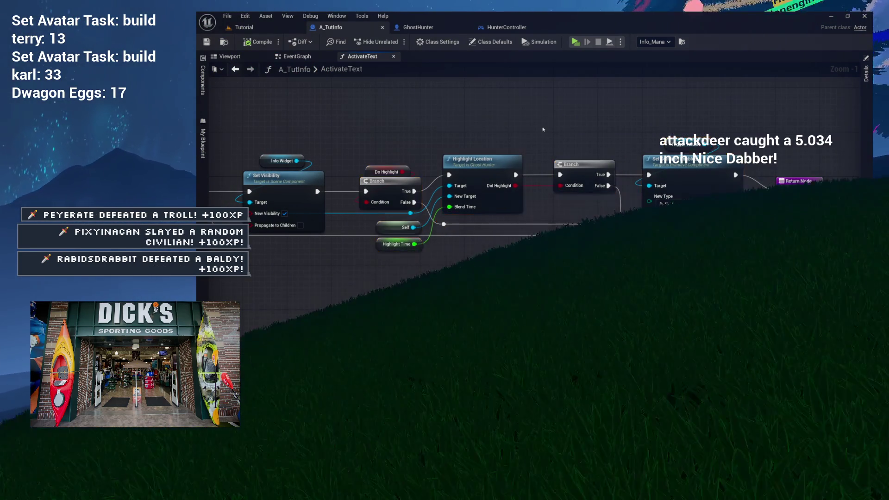
pyautogui.click(527, 169)
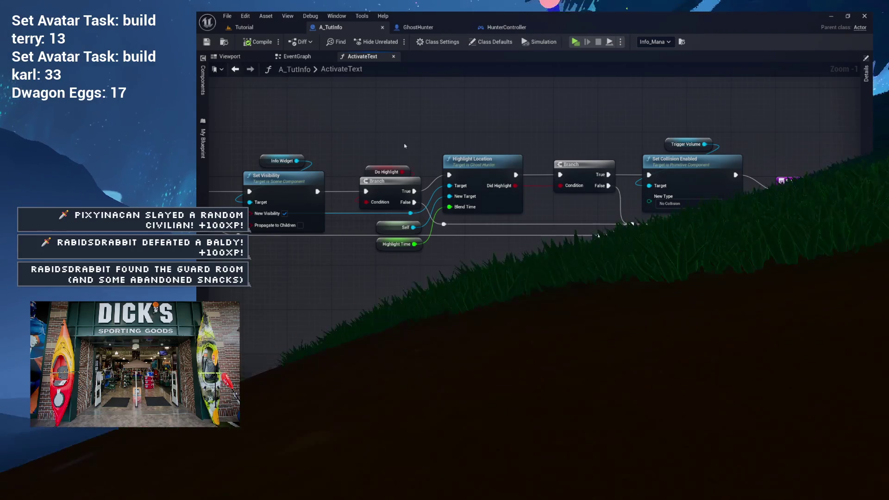
pyautogui.moveTo(407, 143); pyautogui.dragTo(447, 183)
pyautogui.moveTo(391, 149); pyautogui.dragTo(452, 204)
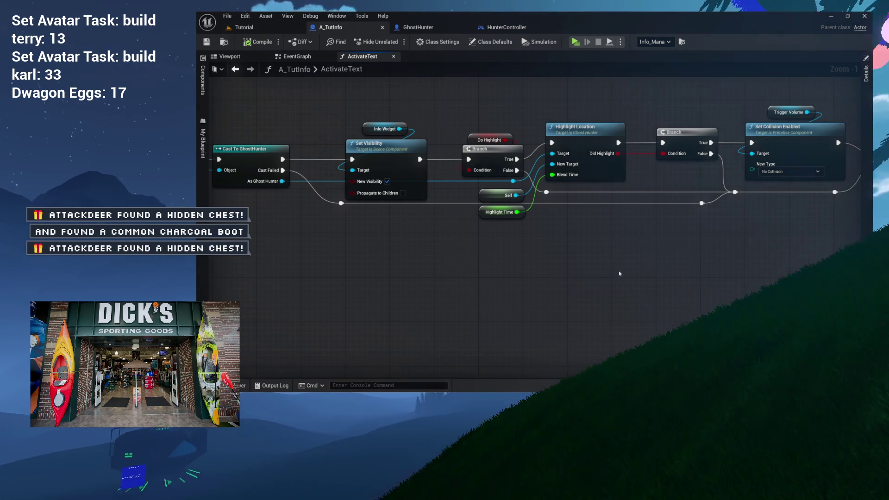
# - Pan to the Return Node and Collider, then switch to the HunterController blueprint
pyautogui.moveTo(616, 276); pyautogui.dragTo(524, 276)
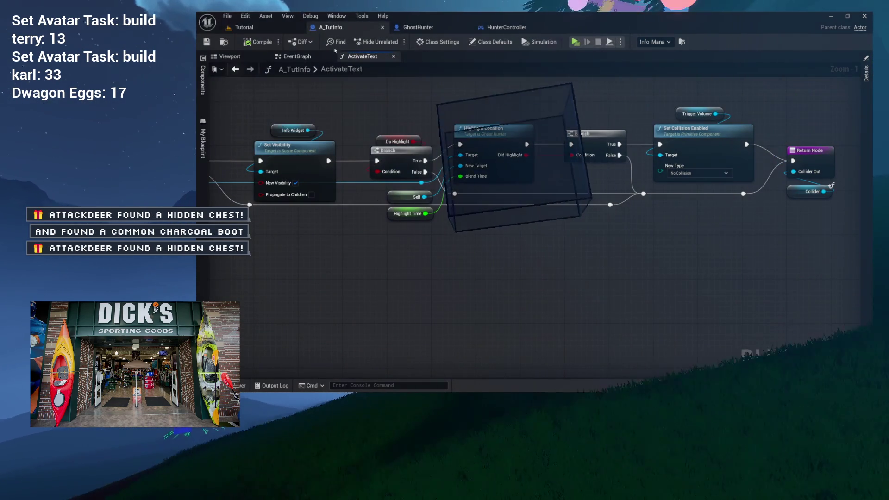
pyautogui.moveTo(573, 101)
pyautogui.mouseDown()
pyautogui.moveTo(400, 129)
pyautogui.moveTo(453, 139)
pyautogui.mouseUp()
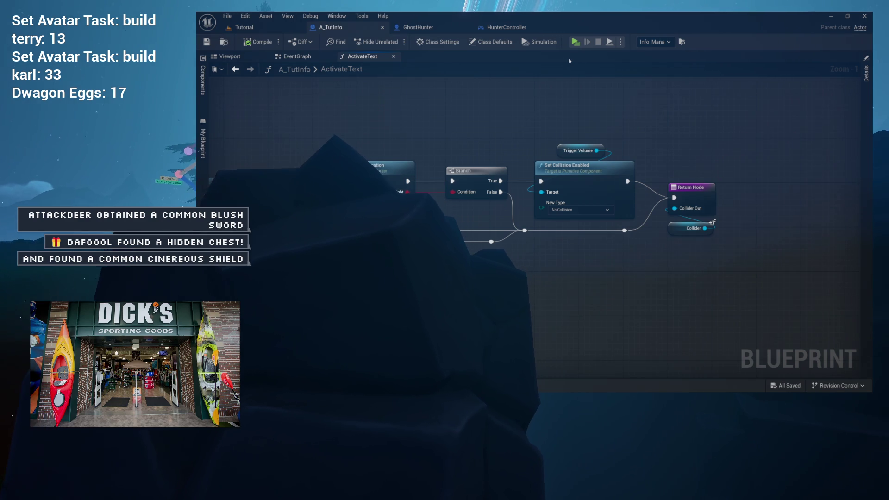
pyautogui.click(507, 27)
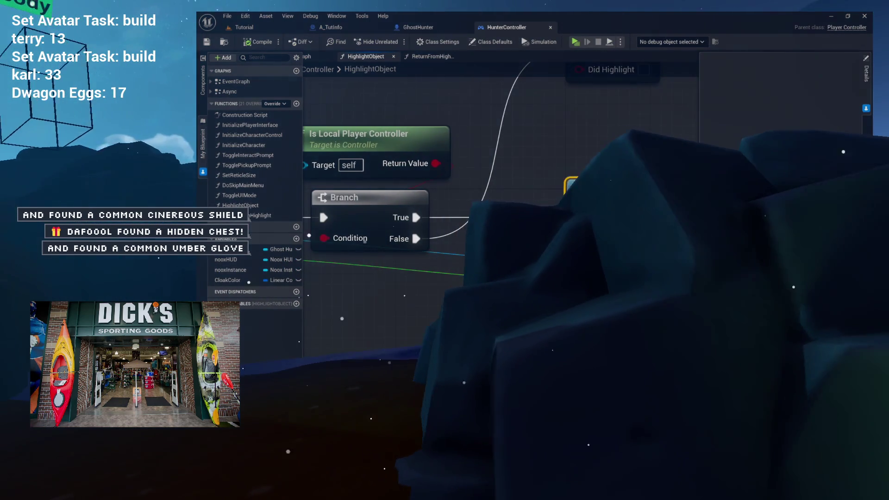
pyautogui.scroll(-2, 523, 137)
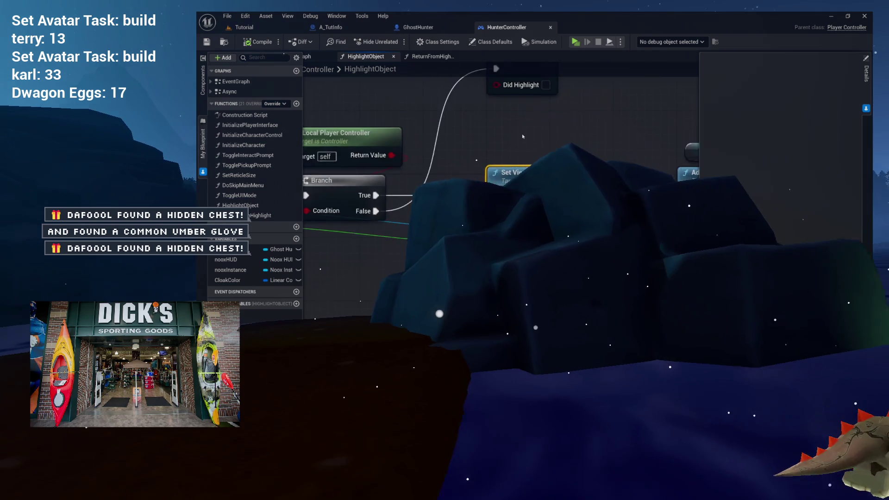
pyautogui.scroll(-1, 523, 136)
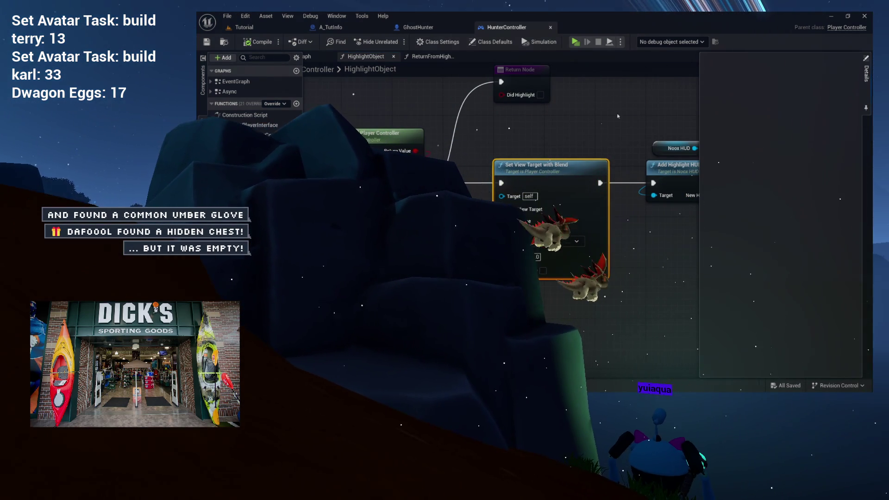
pyautogui.click(858, 109)
pyautogui.moveTo(591, 130)
pyautogui.mouseDown()
pyautogui.moveTo(573, 123)
pyautogui.moveTo(652, 169)
pyautogui.moveTo(866, 183)
pyautogui.mouseUp()
pyautogui.moveTo(633, 163)
pyautogui.mouseDown()
pyautogui.moveTo(737, 146)
pyautogui.moveTo(548, 148)
pyautogui.mouseUp()
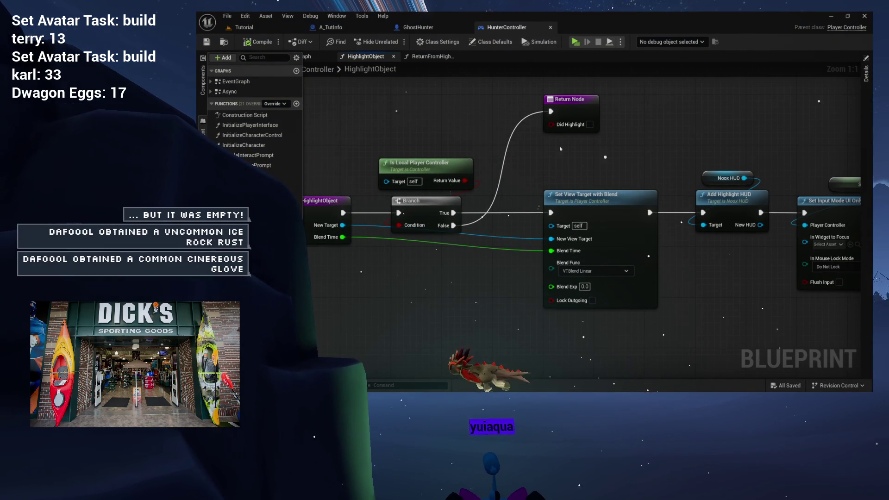
pyautogui.moveTo(597, 150); pyautogui.dragTo(531, 150)
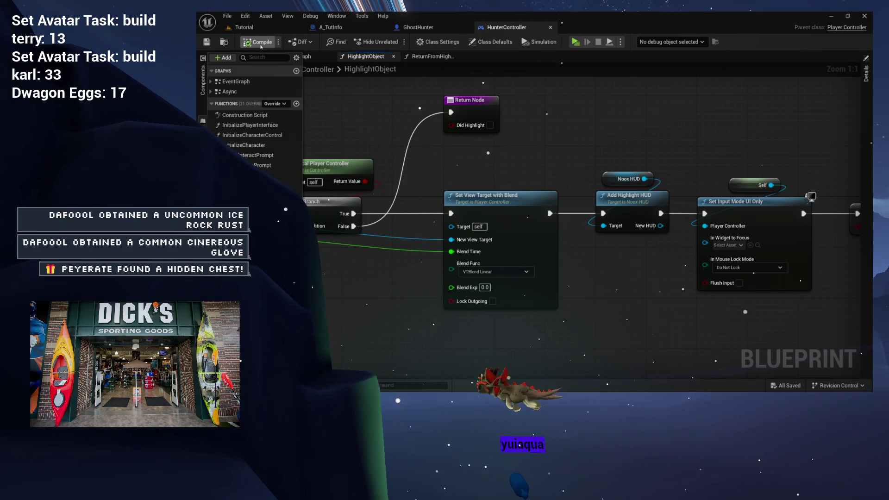
pyautogui.moveTo(598, 108); pyautogui.dragTo(536, 103)
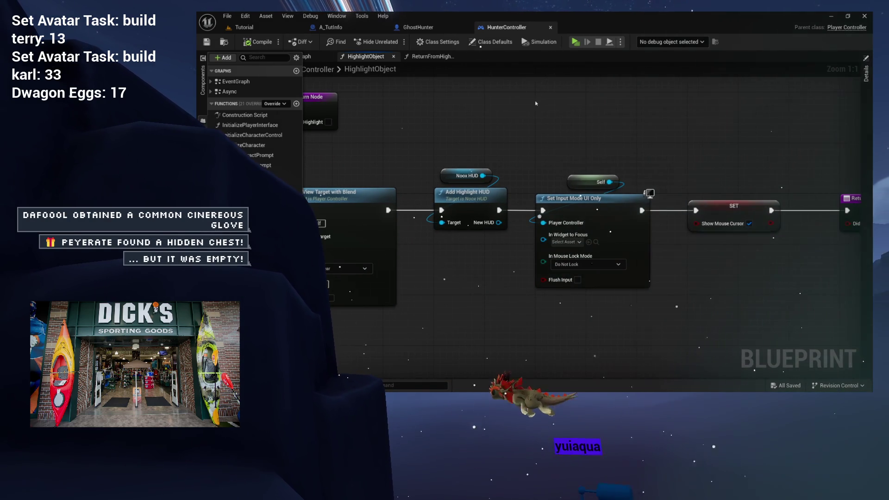
pyautogui.click(371, 28)
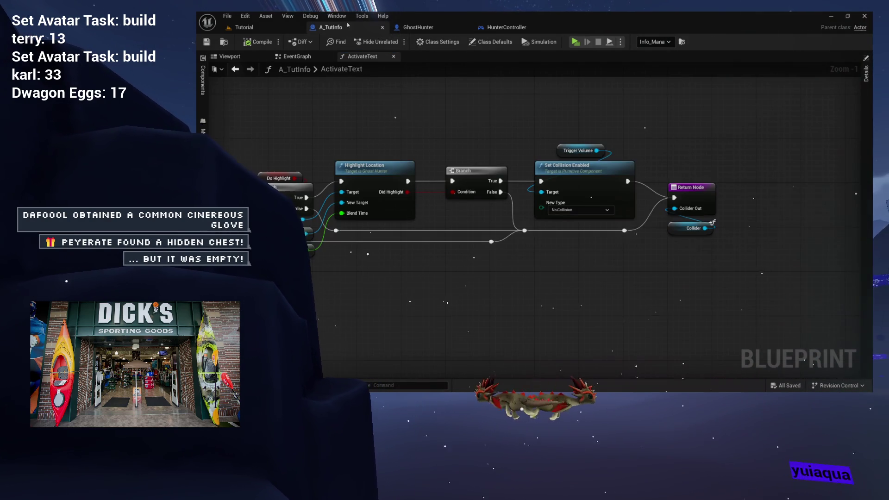
# - Playtest the Tutorial level, walk to the sign, confirm the Tools Consume Mana prompt, and exit with Esc
pyautogui.click(244, 27)
pyautogui.click(400, 42)
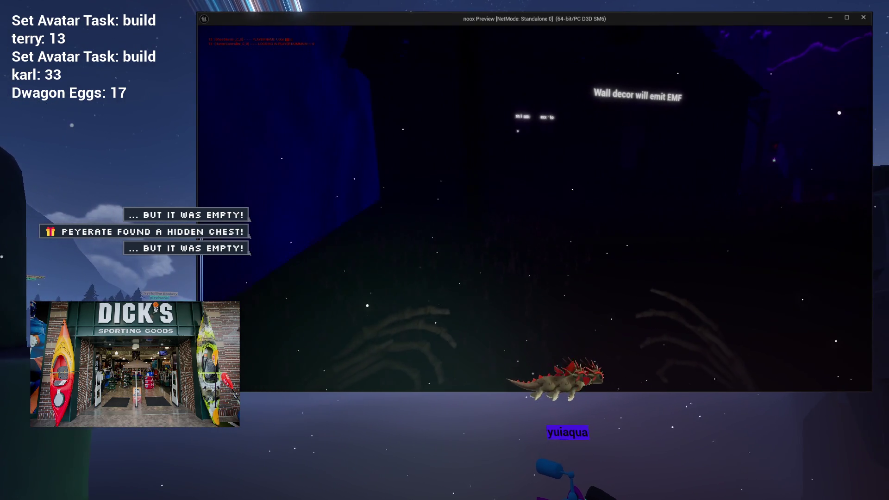
pyautogui.press('w')
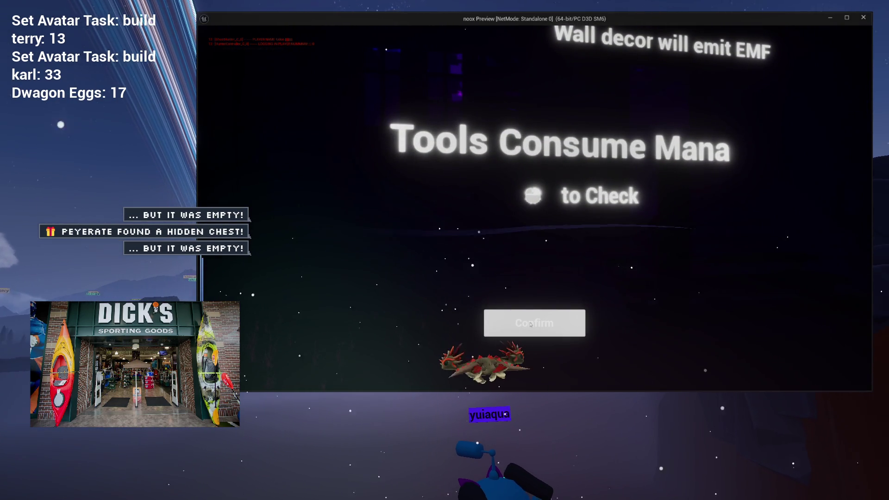
pyautogui.click(530, 324)
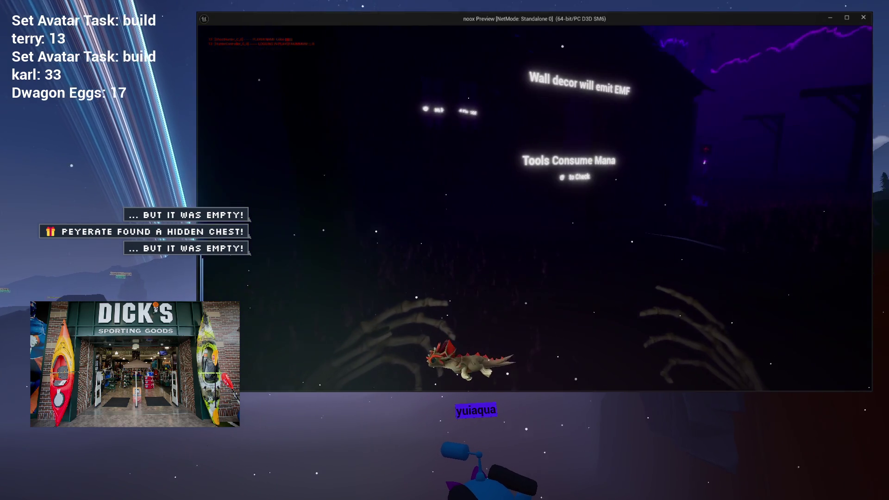
pyautogui.press('Escape')
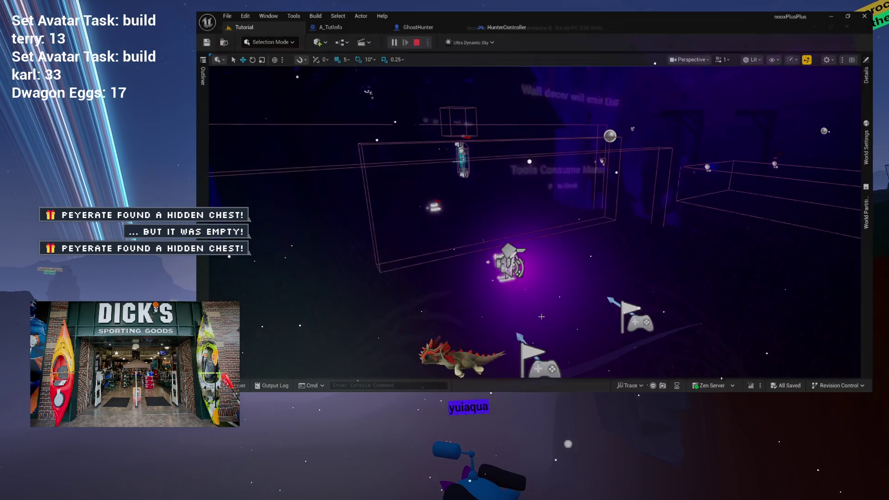
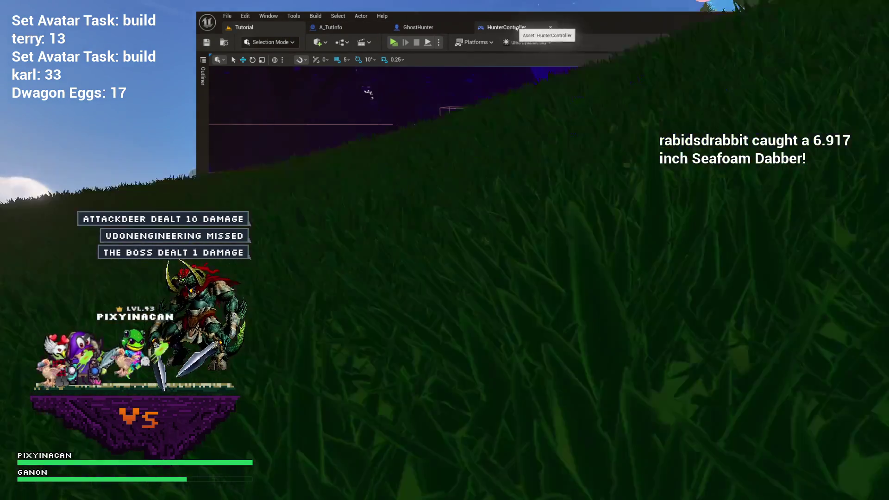
# - Go to HunterController's HighlightObject graph and review the nodes around the Add Highlight HUD call
pyautogui.click(516, 29)
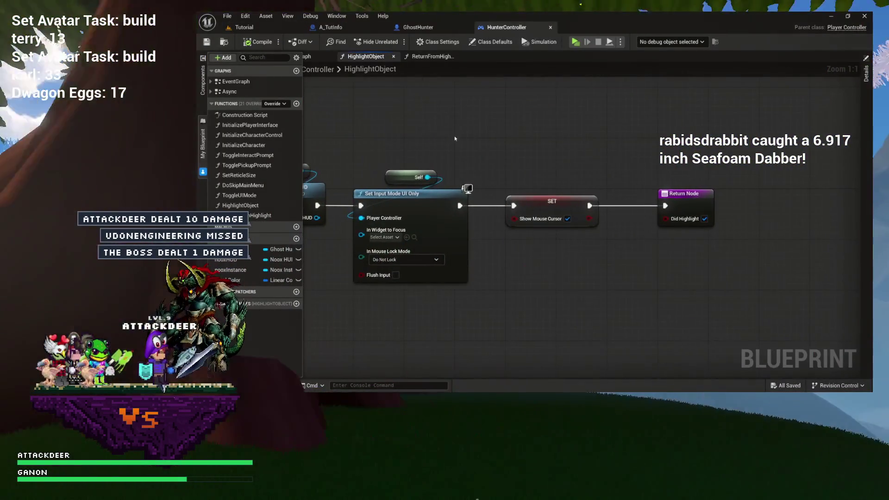
pyautogui.moveTo(437, 134); pyautogui.dragTo(739, 232)
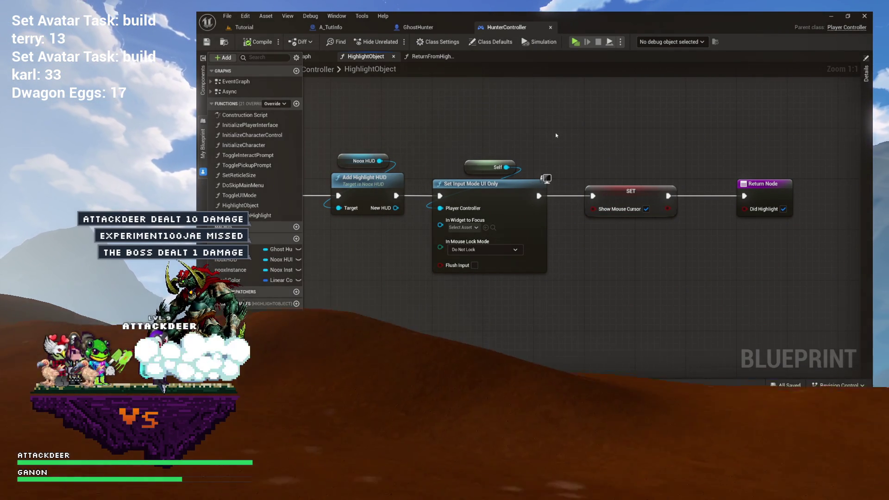
pyautogui.moveTo(556, 135)
pyautogui.mouseDown()
pyautogui.moveTo(582, 124)
pyautogui.moveTo(674, 147)
pyautogui.moveTo(569, 130)
pyautogui.moveTo(625, 132)
pyautogui.moveTo(566, 132)
pyautogui.mouseUp()
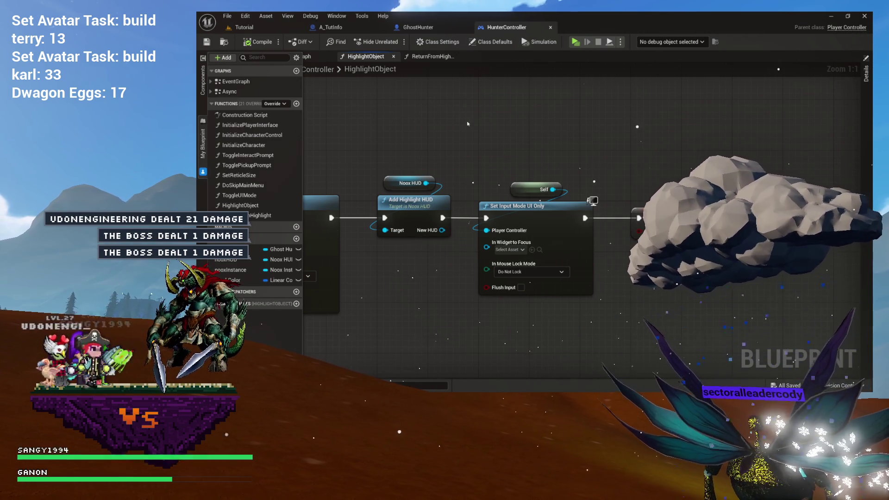
pyautogui.moveTo(634, 133); pyautogui.dragTo(571, 133)
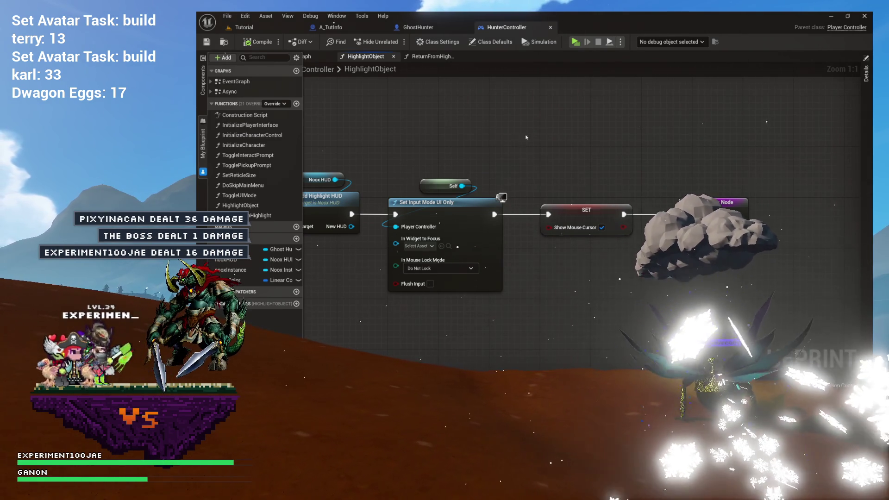
pyautogui.moveTo(549, 154); pyautogui.dragTo(464, 147)
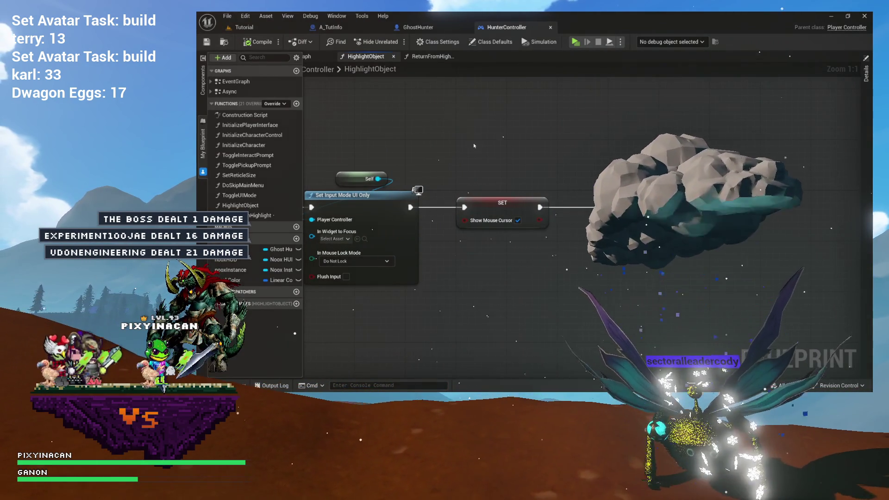
pyautogui.moveTo(474, 146); pyautogui.dragTo(591, 141)
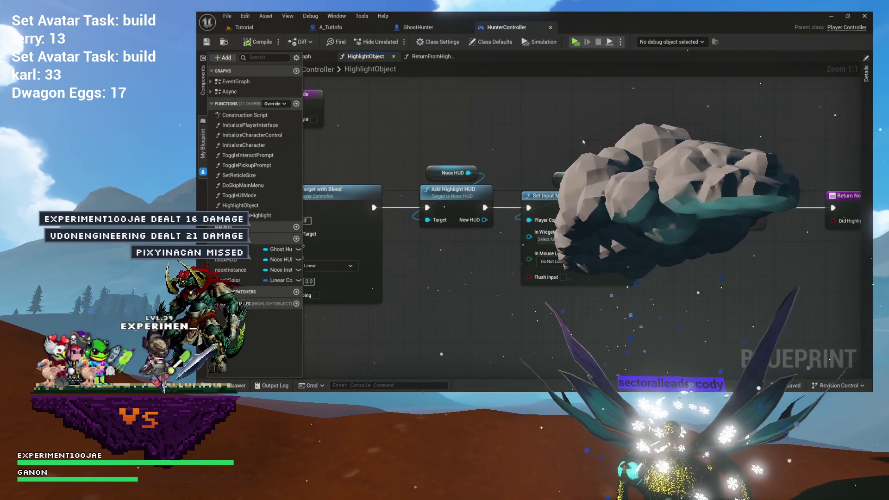
pyautogui.moveTo(519, 162); pyautogui.dragTo(571, 145)
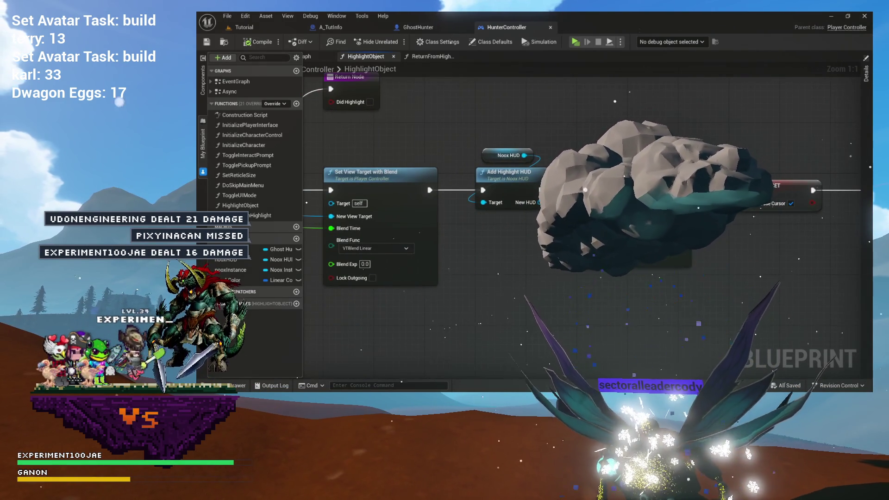
# - Get the Confirm Button from Add Highlight HUD's New HUD output
pyautogui.scroll(7, 547, 180)
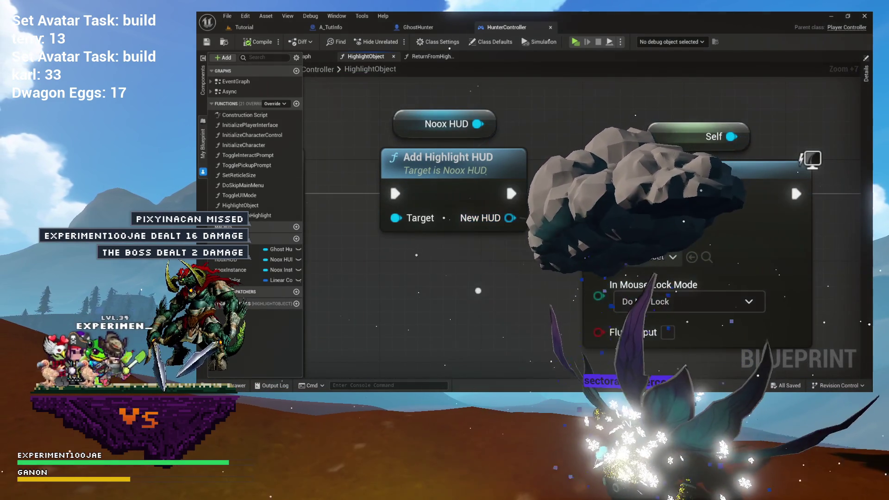
pyautogui.press('Return')
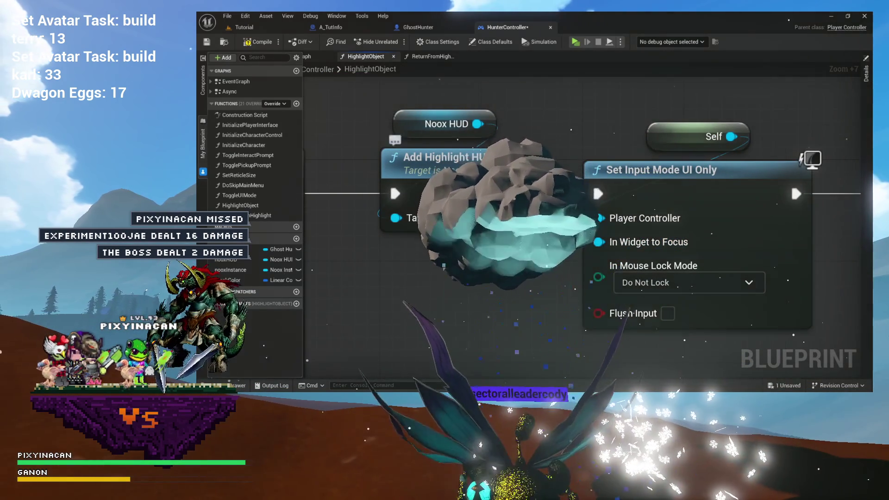
pyautogui.moveTo(478, 124); pyautogui.dragTo(470, 113)
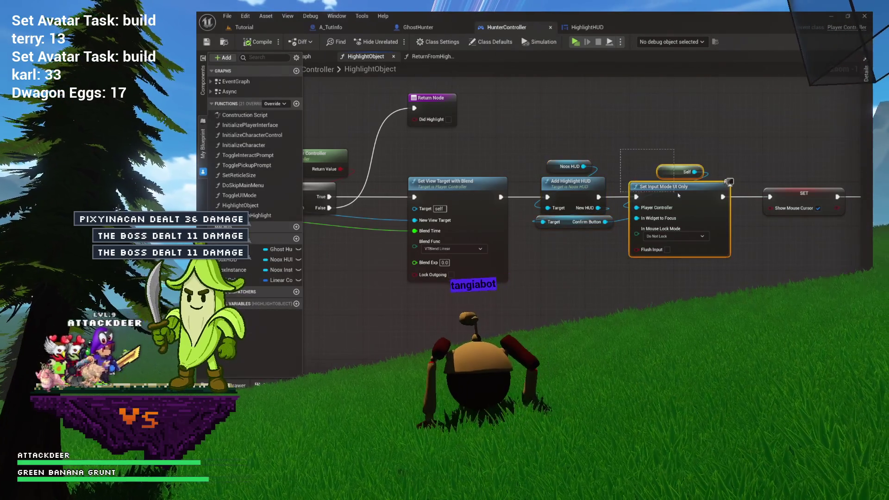
pyautogui.moveTo(680, 196); pyautogui.dragTo(679, 194)
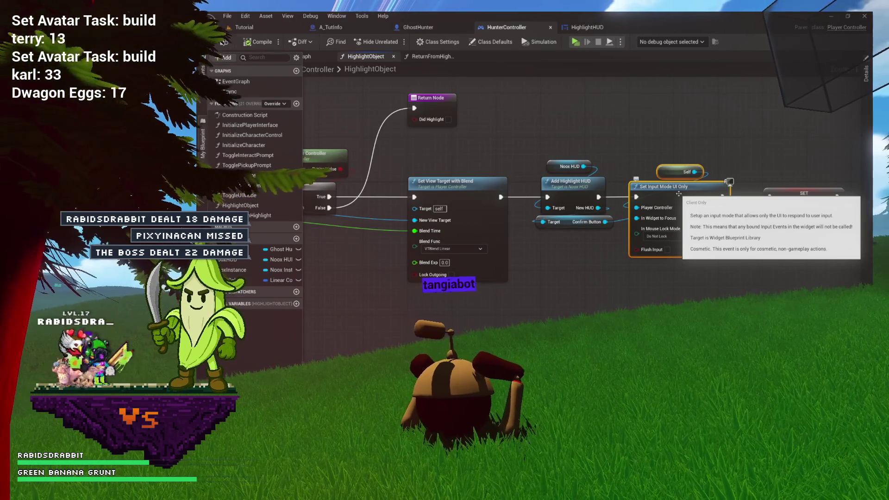
# - Pan past the Branch and return nodes, then open the Add Highlight HUD function in nooxHUD
pyautogui.moveTo(621, 152); pyautogui.dragTo(537, 137)
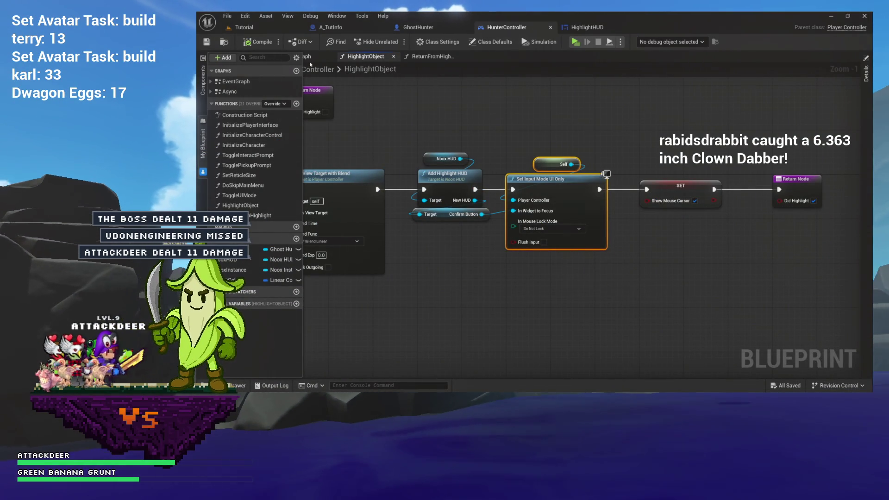
pyautogui.moveTo(512, 100); pyautogui.dragTo(659, 101)
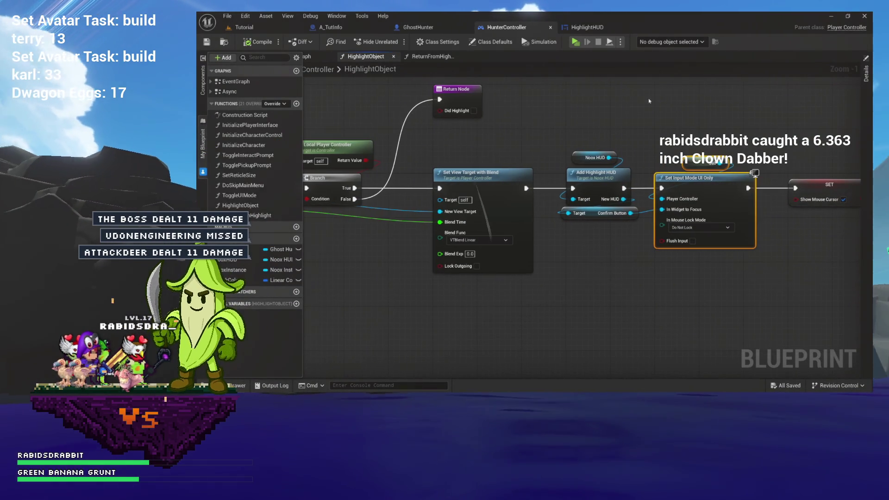
pyautogui.moveTo(579, 102); pyautogui.dragTo(479, 103)
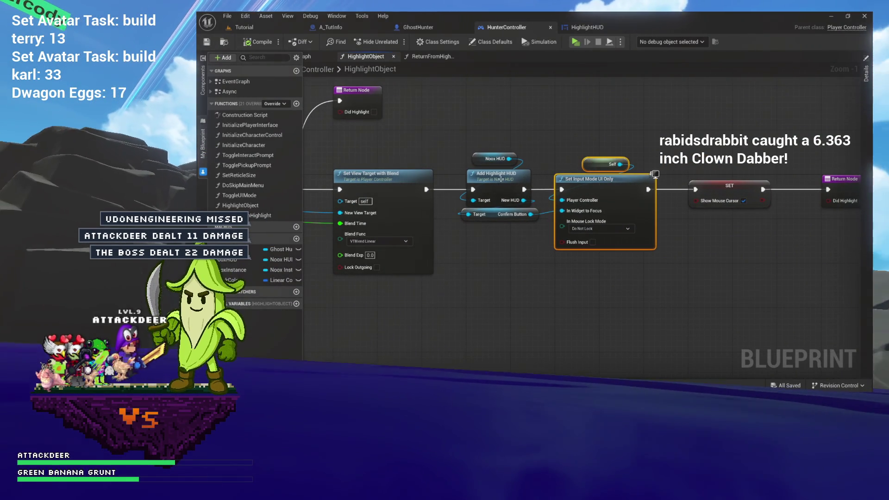
pyautogui.doubleClick(527, 175)
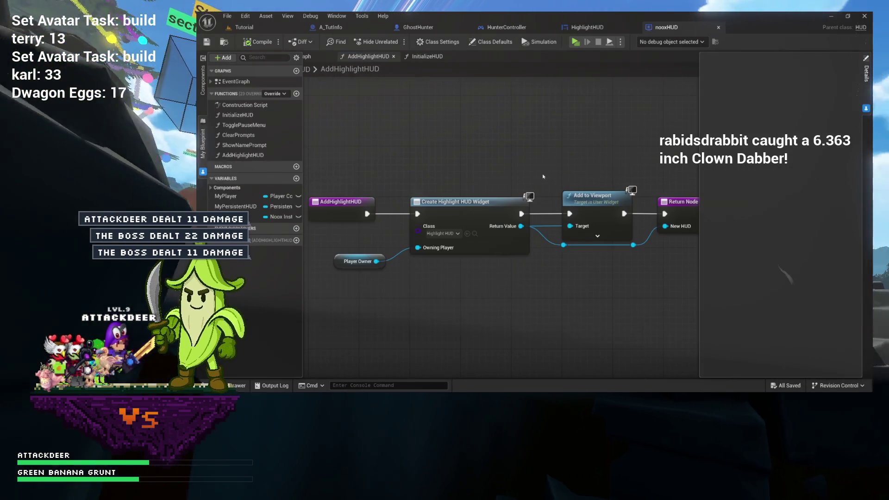
# - Inspect the Create Highlight HUD Widget node, then go to the GhostHunter blueprint
pyautogui.click(468, 202)
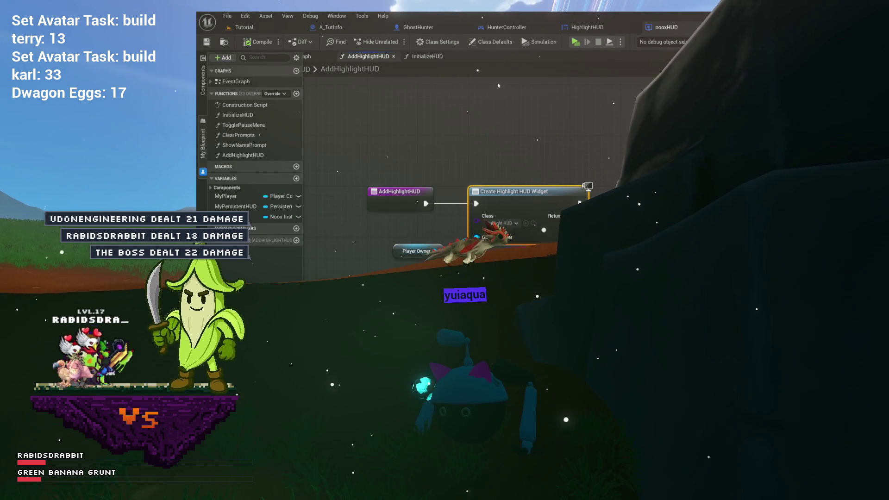
pyautogui.click(413, 28)
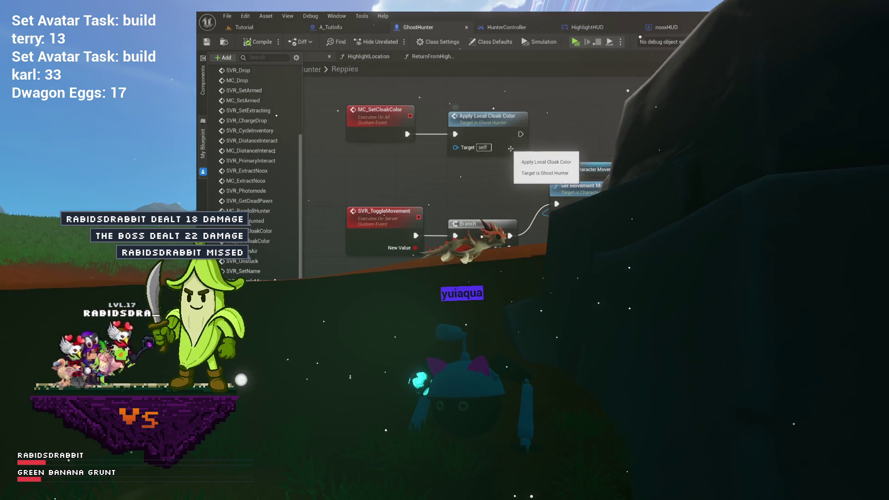
# - In GhostHunter's HighlightLocation, locate the Highlight Object call and open its definition
pyautogui.click(368, 57)
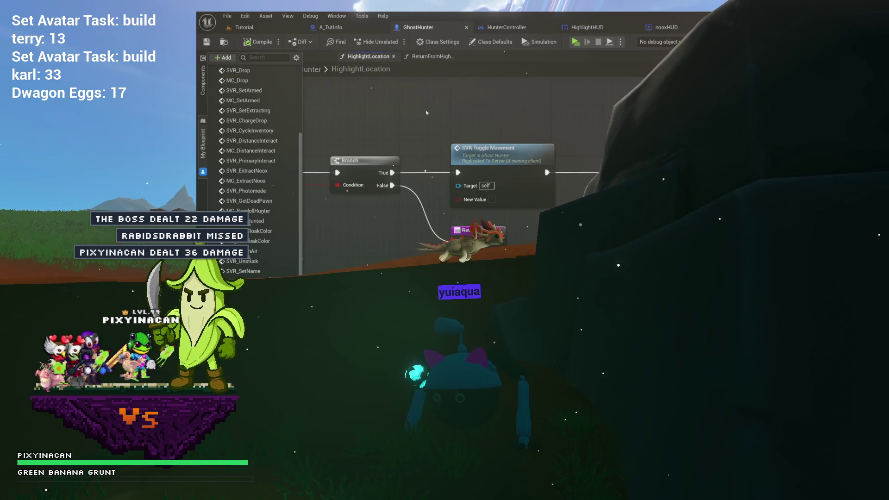
pyautogui.moveTo(460, 112); pyautogui.dragTo(579, 117)
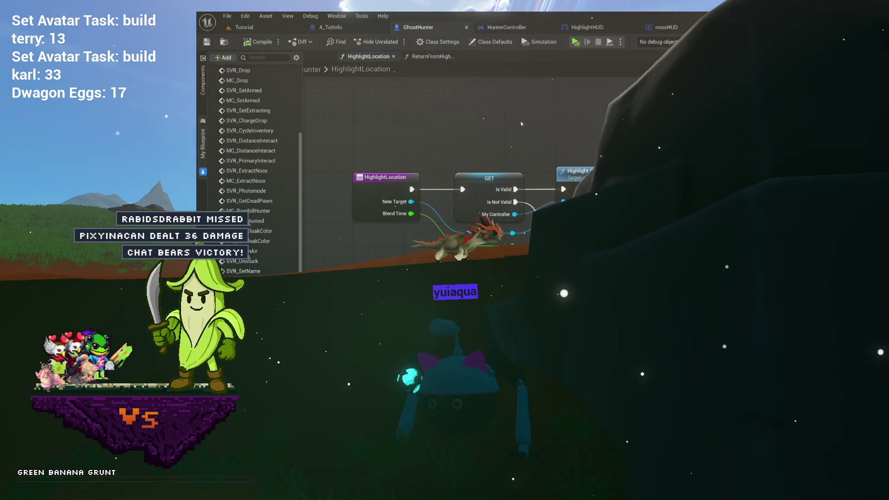
pyautogui.moveTo(512, 120); pyautogui.dragTo(446, 93)
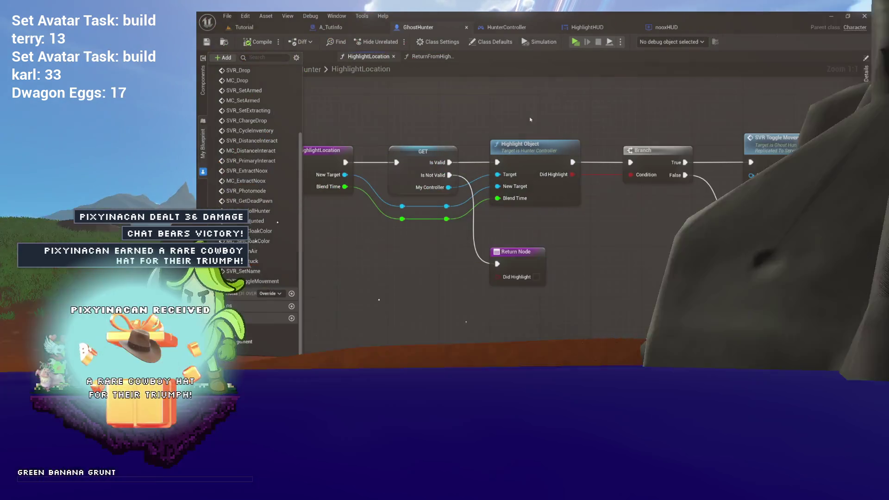
pyautogui.moveTo(563, 151); pyautogui.dragTo(446, 151)
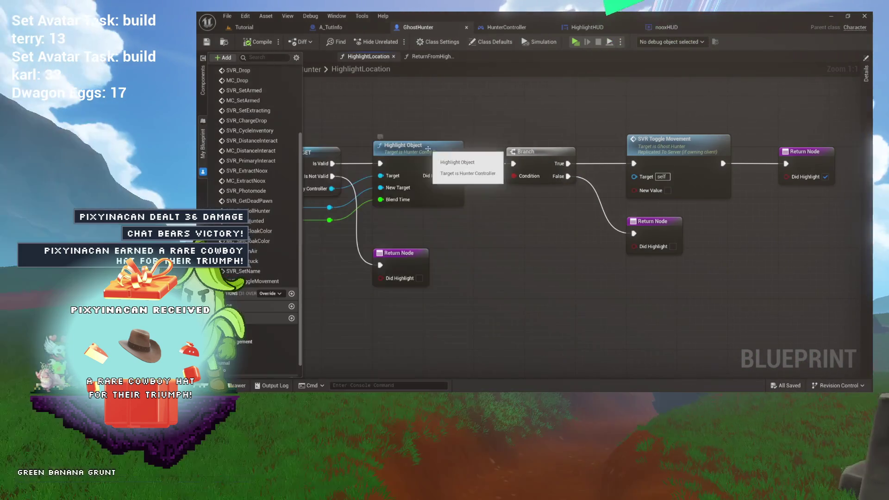
pyautogui.doubleClick(429, 148)
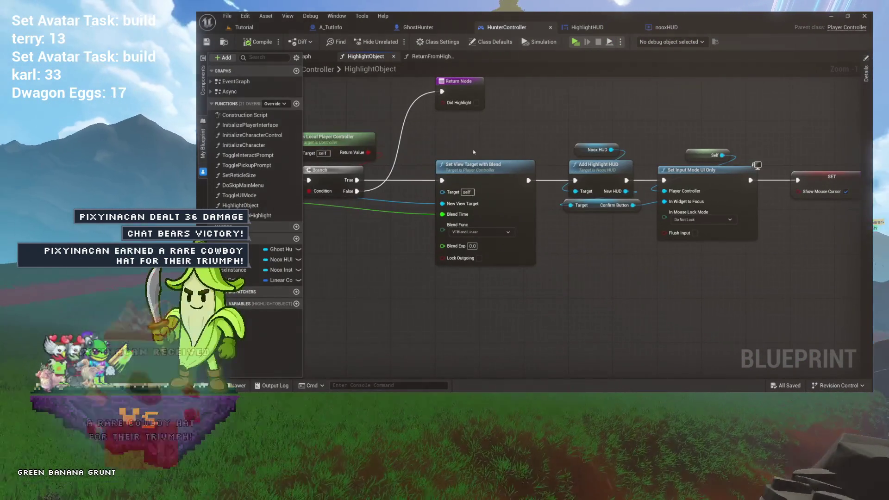
pyautogui.click(515, 176)
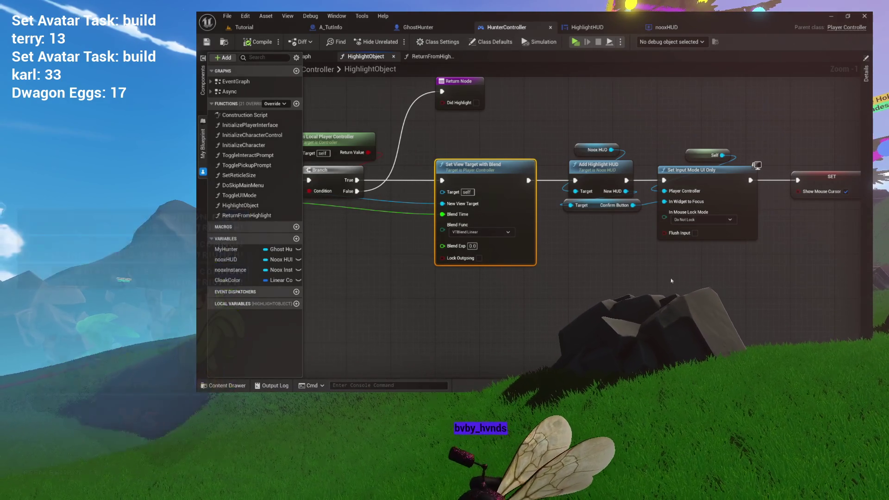
pyautogui.moveTo(638, 268); pyautogui.dragTo(673, 269)
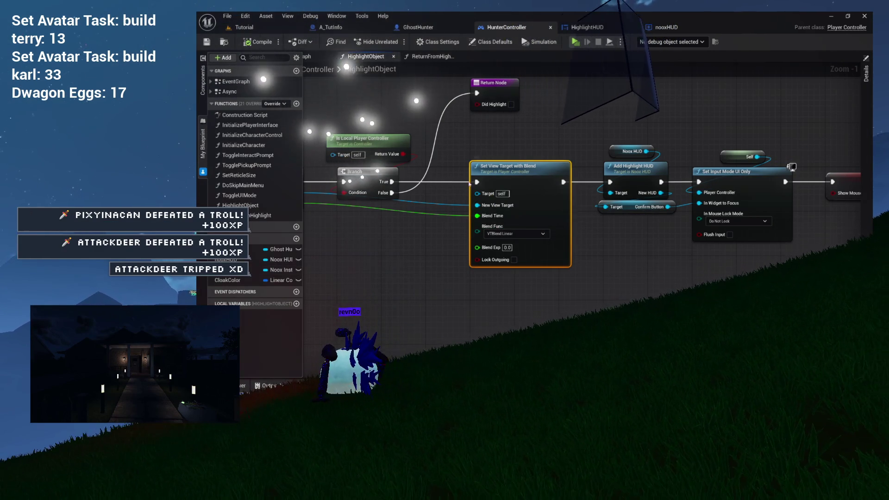
pyautogui.moveTo(478, 148); pyautogui.dragTo(439, 137)
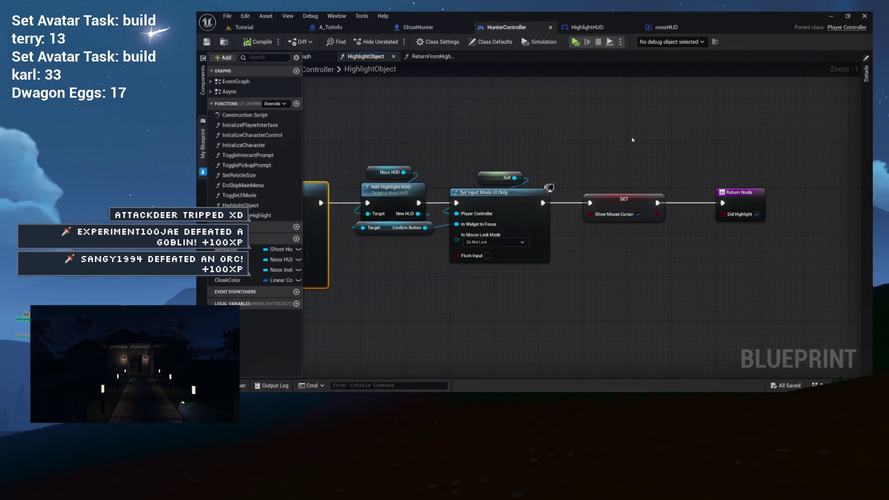
pyautogui.moveTo(599, 143)
pyautogui.mouseDown()
pyautogui.moveTo(831, 139)
pyautogui.moveTo(763, 147)
pyautogui.mouseUp()
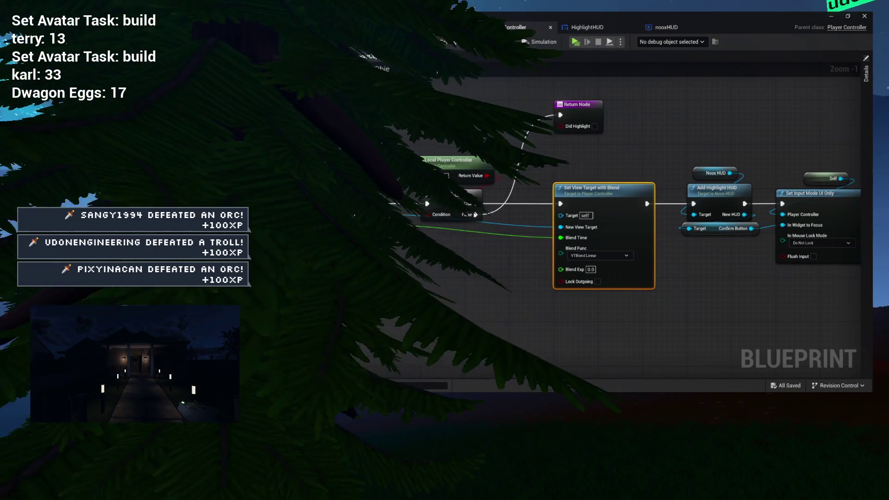
pyautogui.moveTo(876, 188)
pyautogui.mouseDown()
pyautogui.moveTo(818, 175)
pyautogui.moveTo(771, 179)
pyautogui.moveTo(774, 170)
pyautogui.moveTo(866, 159)
pyautogui.mouseUp()
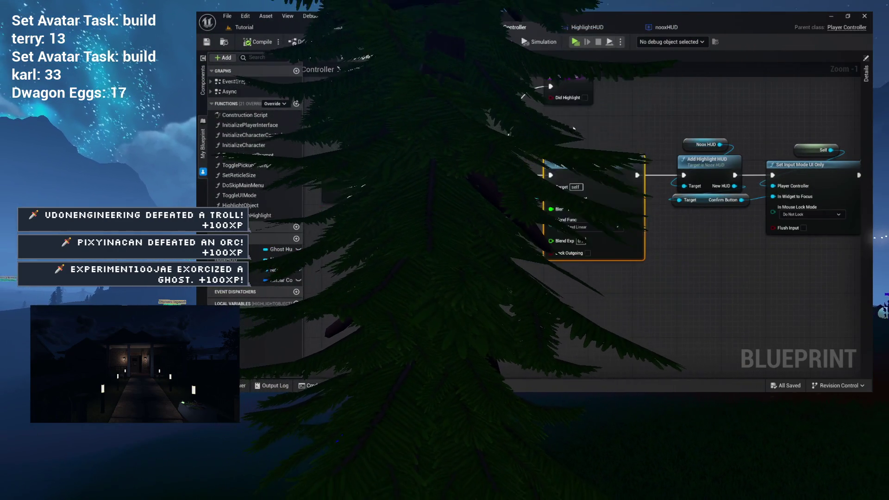
pyautogui.moveTo(322, 125); pyautogui.dragTo(531, 175)
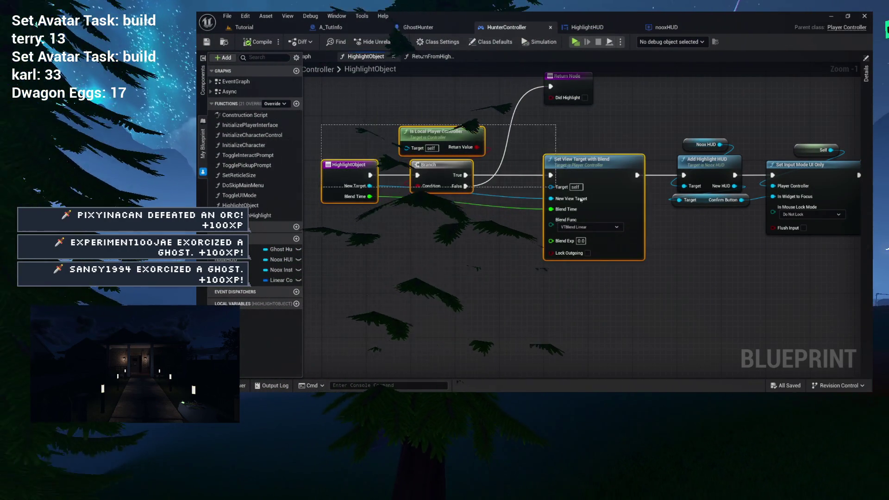
pyautogui.moveTo(597, 133); pyautogui.dragTo(516, 129)
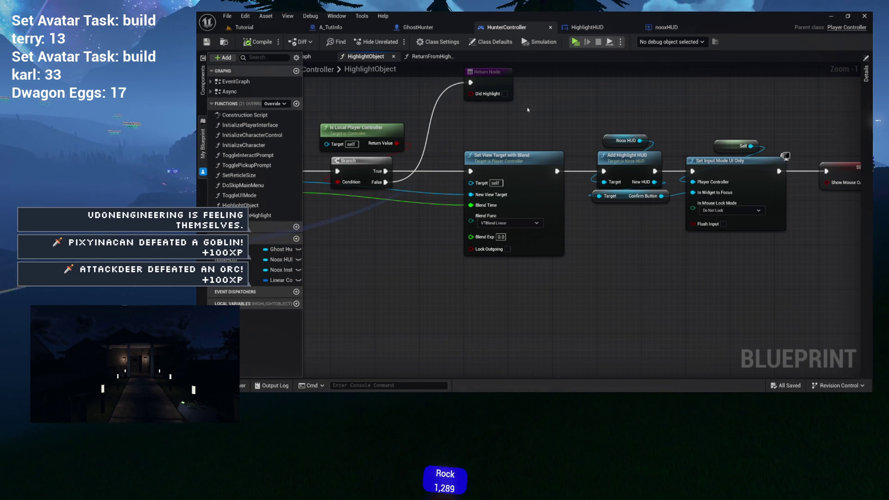
pyautogui.moveTo(527, 109)
pyautogui.mouseDown()
pyautogui.moveTo(556, 114)
pyautogui.moveTo(512, 121)
pyautogui.mouseUp()
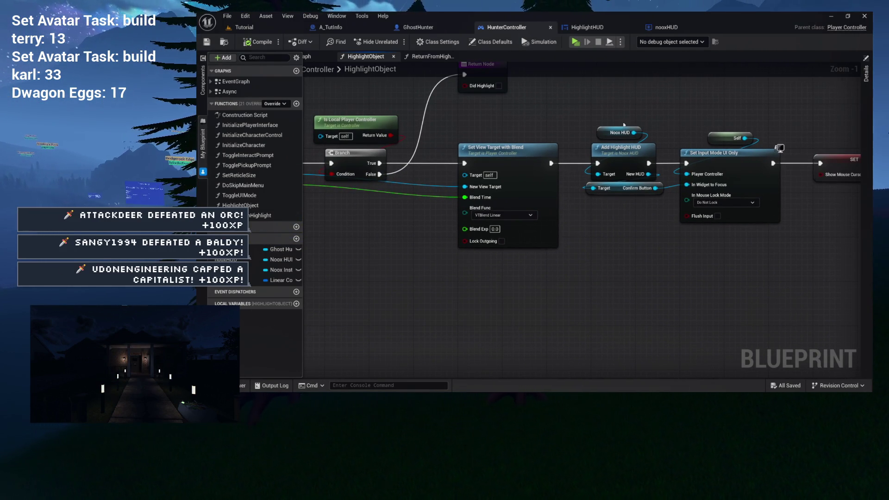
pyautogui.doubleClick(625, 159)
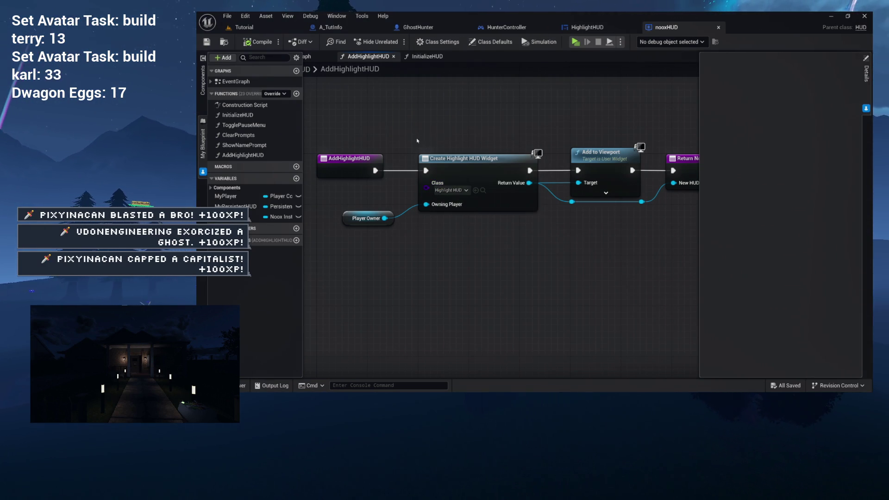
pyautogui.moveTo(416, 139); pyautogui.dragTo(551, 194)
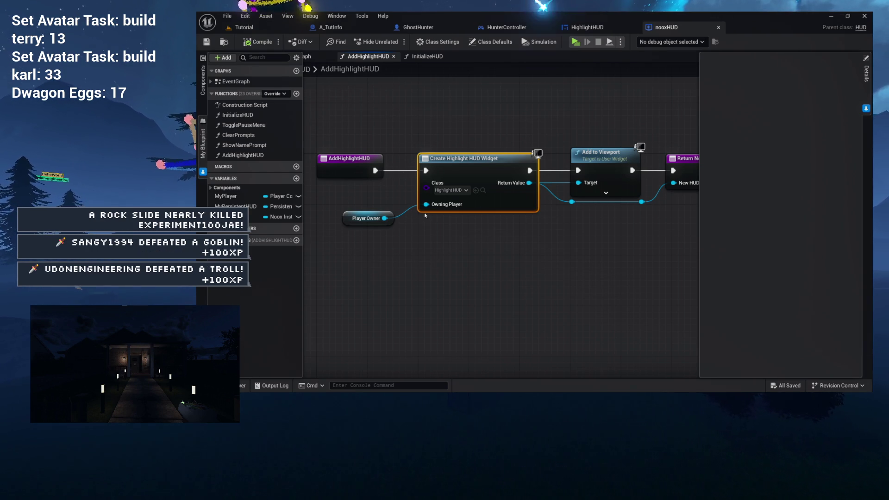
pyautogui.moveTo(399, 132); pyautogui.dragTo(507, 208)
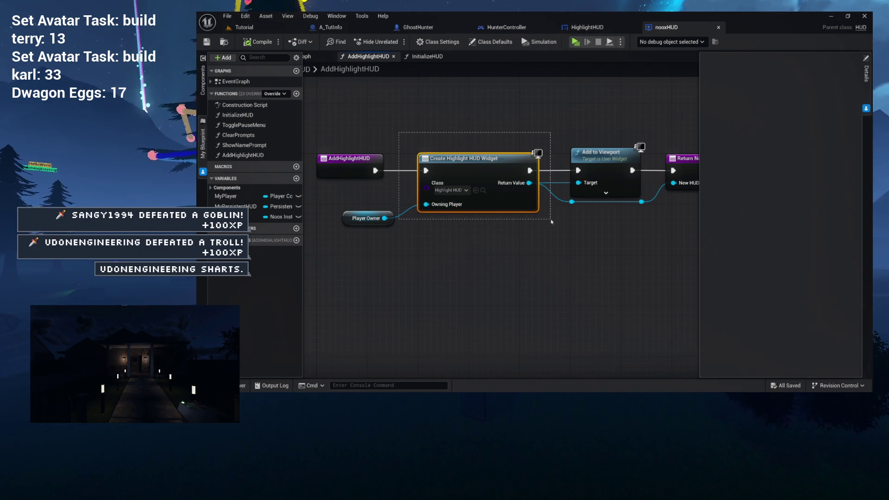
# - Review AddHighlightHUD's Create Widget, Add to Viewport and Return nodes, then open InitializeHUD
pyautogui.moveTo(556, 186)
pyautogui.mouseDown()
pyautogui.moveTo(439, 181)
pyautogui.moveTo(571, 175)
pyautogui.moveTo(596, 195)
pyautogui.mouseUp()
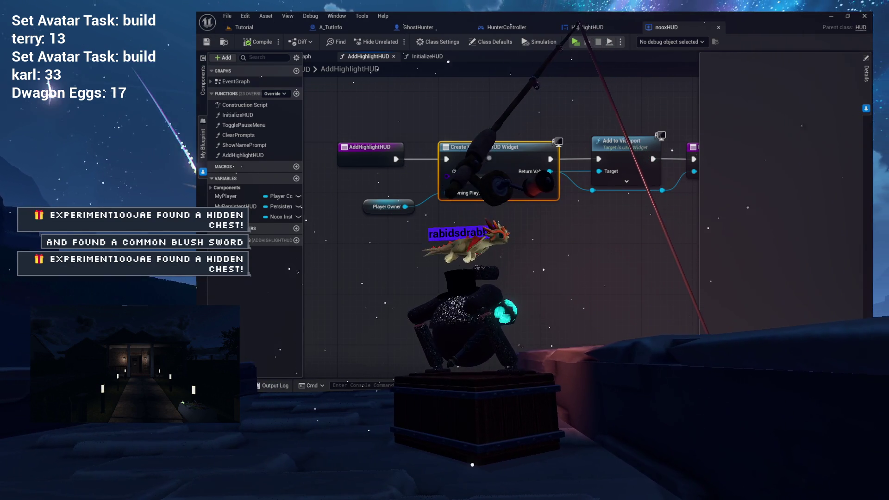
pyautogui.moveTo(530, 278); pyautogui.dragTo(404, 282)
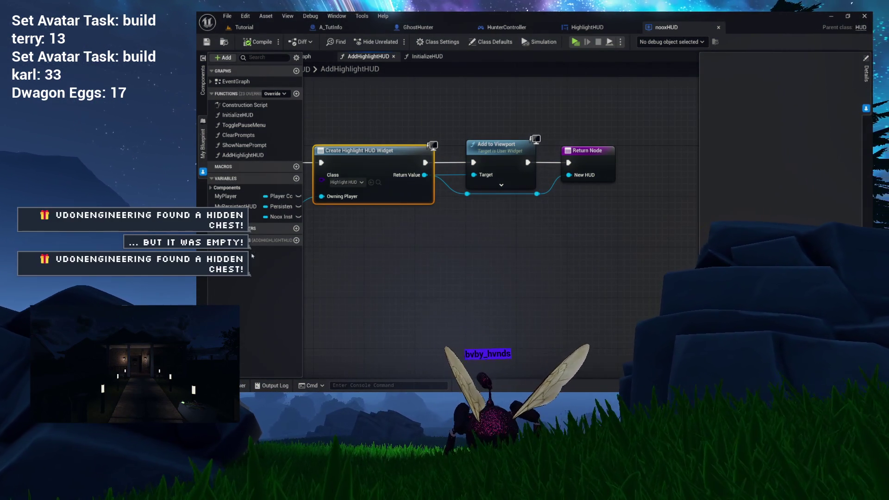
pyautogui.moveTo(420, 257)
pyautogui.mouseDown()
pyautogui.moveTo(503, 275)
pyautogui.moveTo(450, 272)
pyautogui.moveTo(432, 283)
pyautogui.mouseUp()
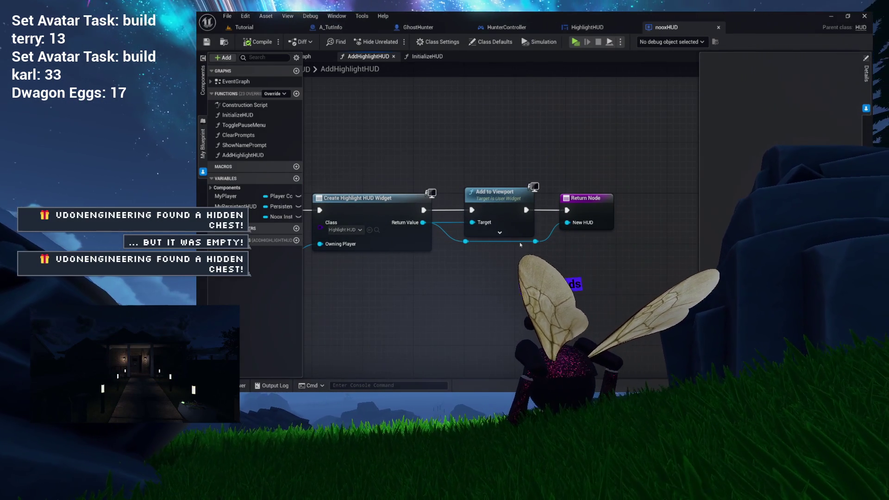
pyautogui.moveTo(544, 127); pyautogui.dragTo(474, 120)
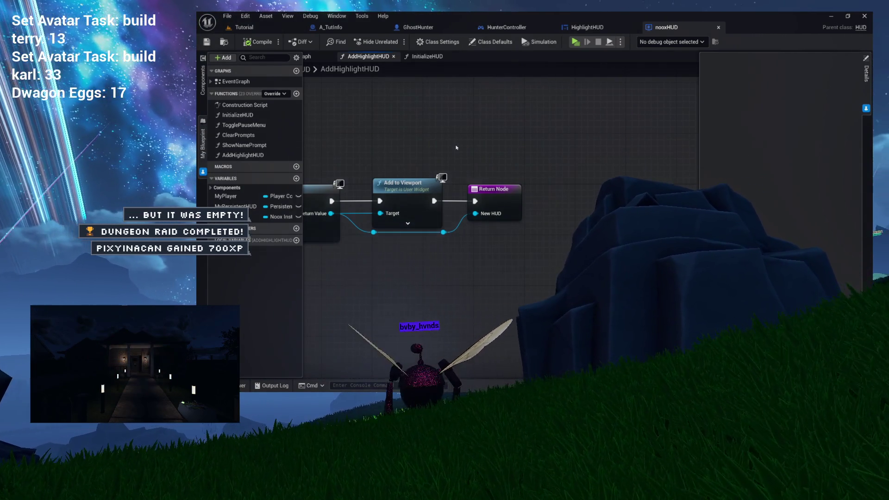
pyautogui.moveTo(457, 144); pyautogui.dragTo(508, 139)
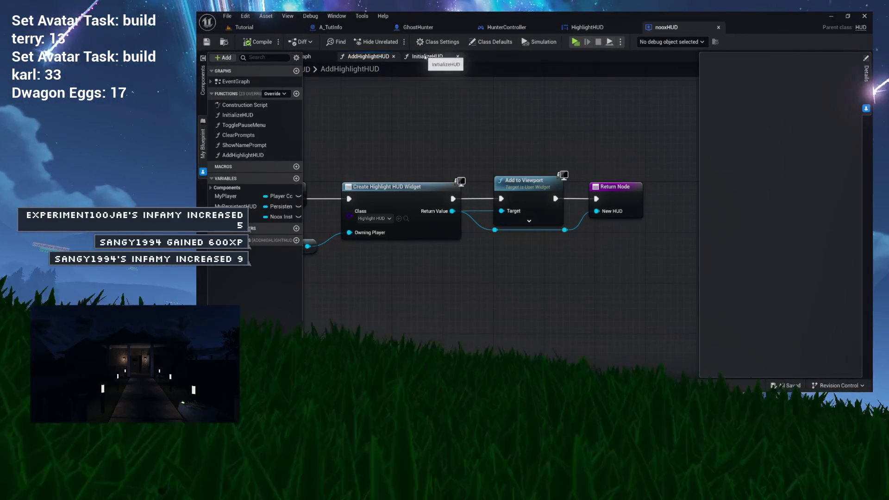
pyautogui.click(426, 57)
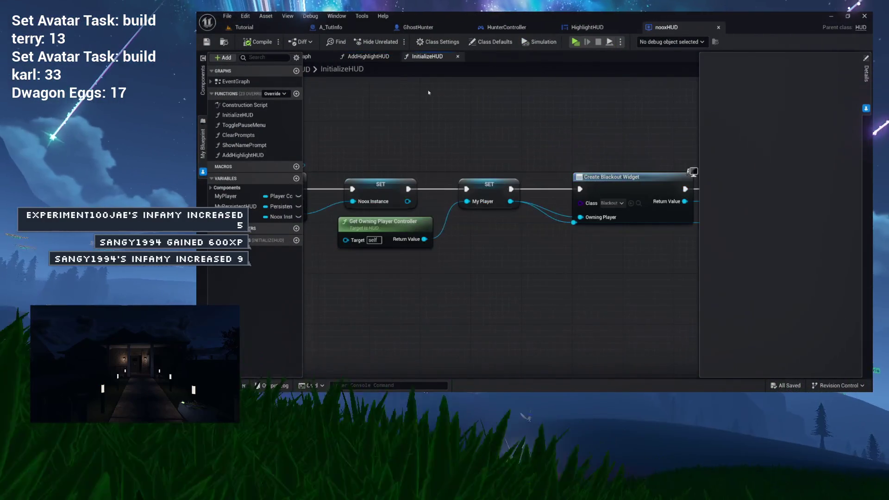
pyautogui.moveTo(432, 110)
pyautogui.mouseDown()
pyautogui.moveTo(429, 103)
pyautogui.moveTo(500, 105)
pyautogui.moveTo(403, 104)
pyautogui.moveTo(574, 100)
pyautogui.mouseUp()
pyautogui.moveTo(485, 99); pyautogui.dragTo(584, 90)
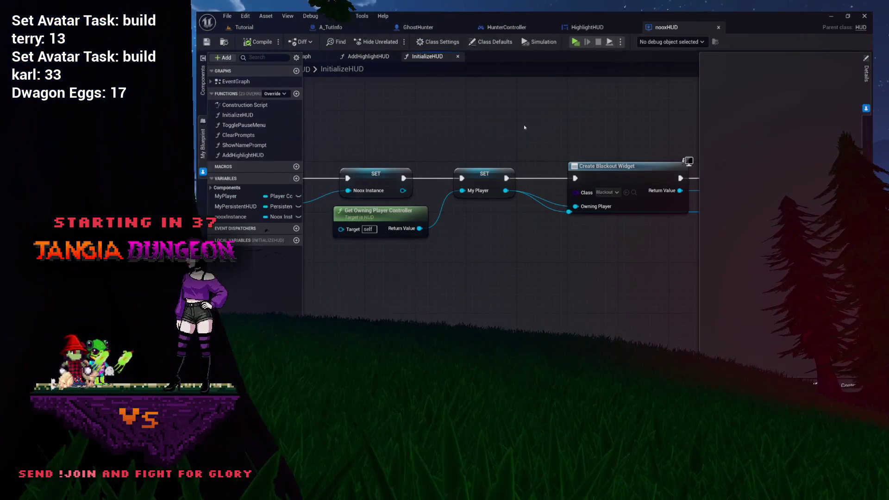
pyautogui.moveTo(622, 117); pyautogui.dragTo(526, 116)
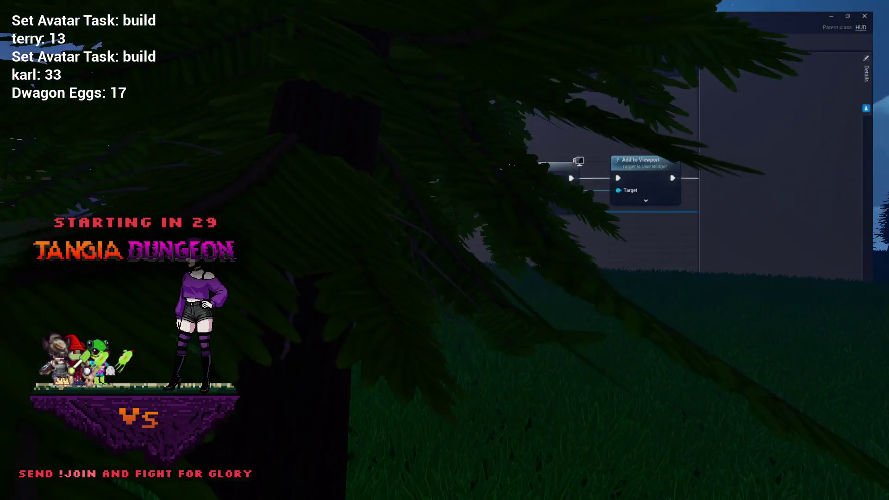
pyautogui.moveTo(526, 116); pyautogui.dragTo(287, 112)
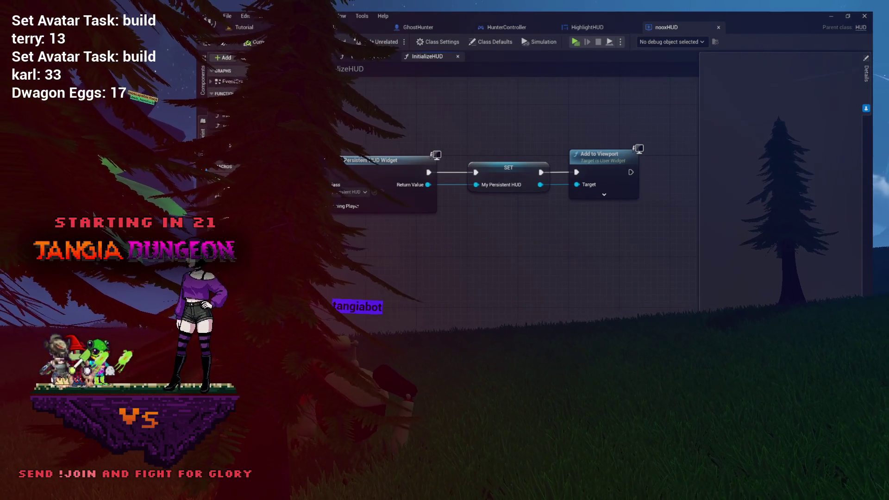
pyautogui.moveTo(338, 118); pyautogui.dragTo(695, 127)
pyautogui.moveTo(463, 132); pyautogui.dragTo(609, 134)
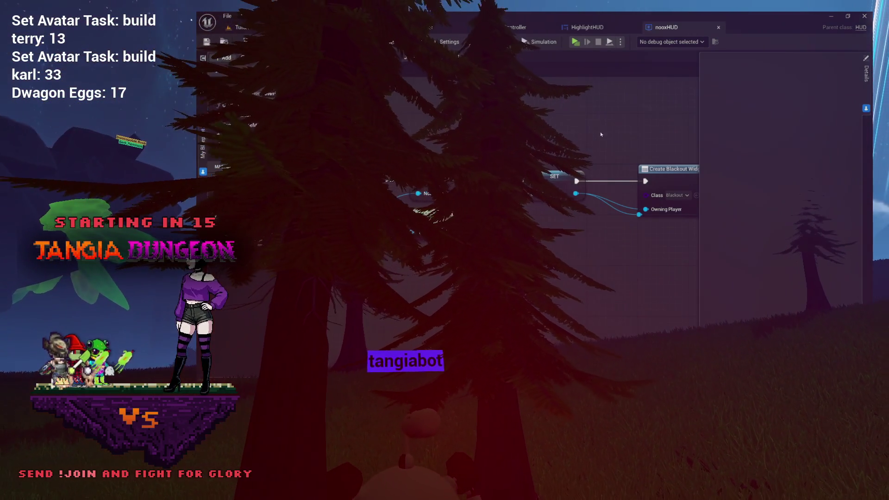
pyautogui.moveTo(518, 139)
pyautogui.mouseDown()
pyautogui.moveTo(597, 143)
pyautogui.moveTo(472, 144)
pyautogui.mouseUp()
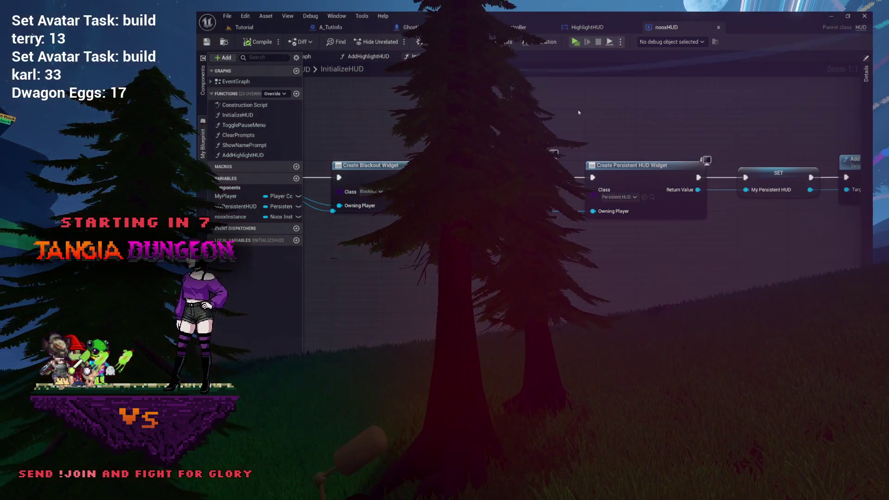
pyautogui.moveTo(579, 112); pyautogui.dragTo(666, 115)
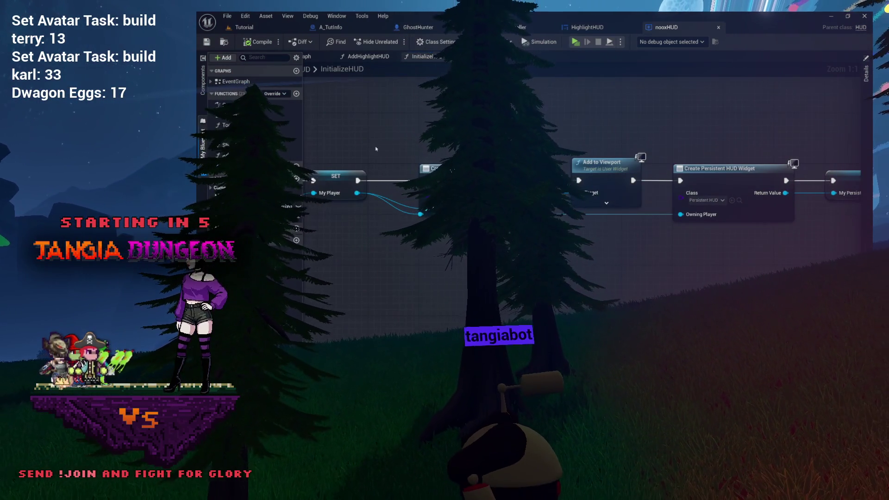
pyautogui.moveTo(382, 122); pyautogui.dragTo(452, 129)
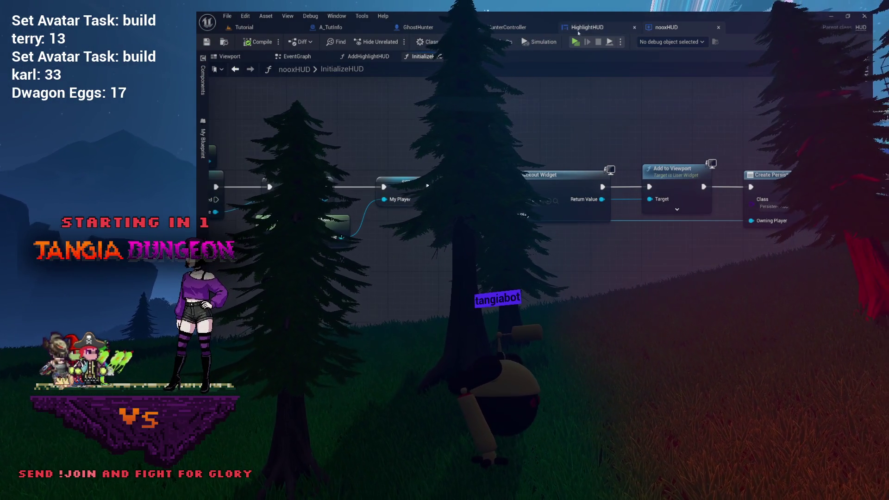
# - Open HighlightHUD's EventGraph and bring On Clicked, Cast To HunterController and Get Owning Player into view
pyautogui.click(584, 27)
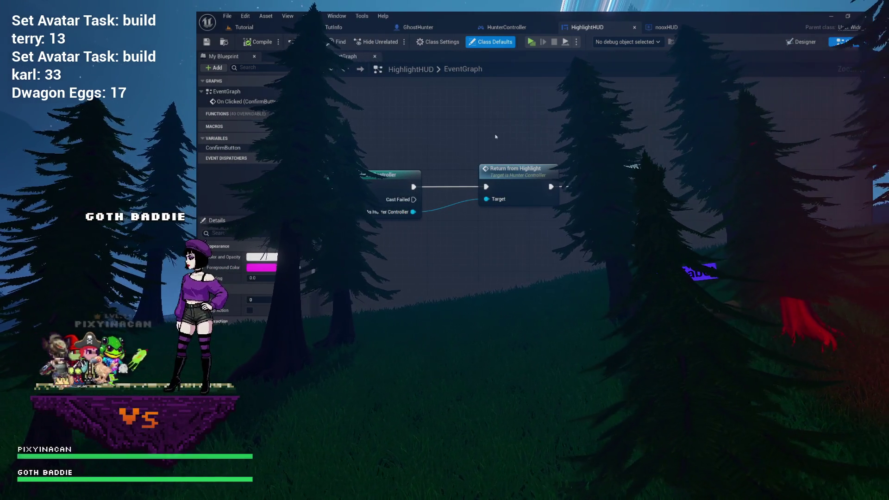
pyautogui.moveTo(357, 132); pyautogui.dragTo(439, 130)
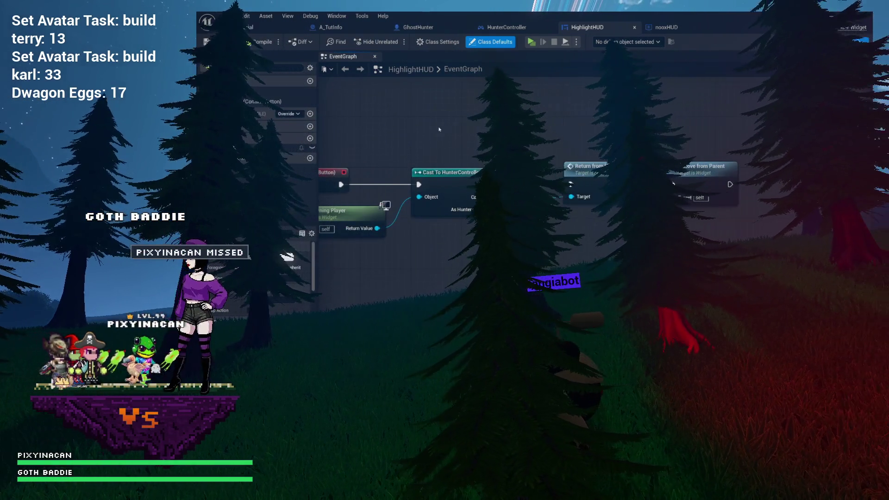
pyautogui.moveTo(589, 166); pyautogui.dragTo(632, 166)
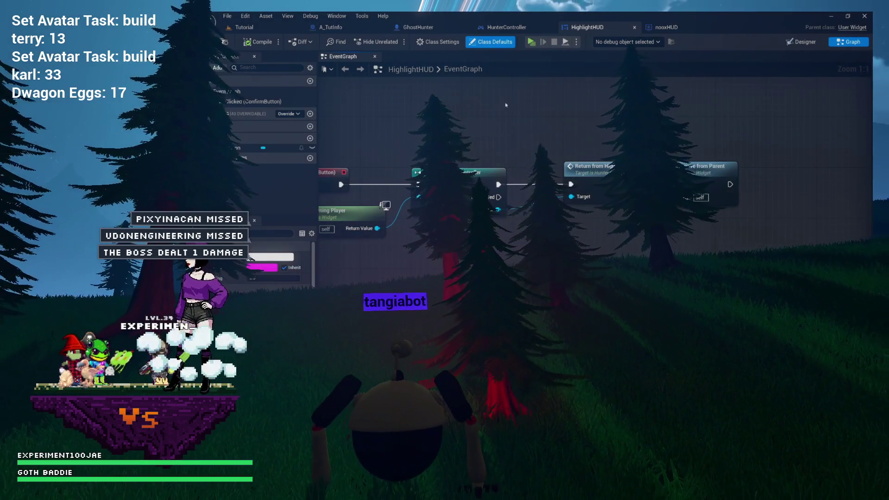
pyautogui.moveTo(509, 277); pyautogui.dragTo(642, 286)
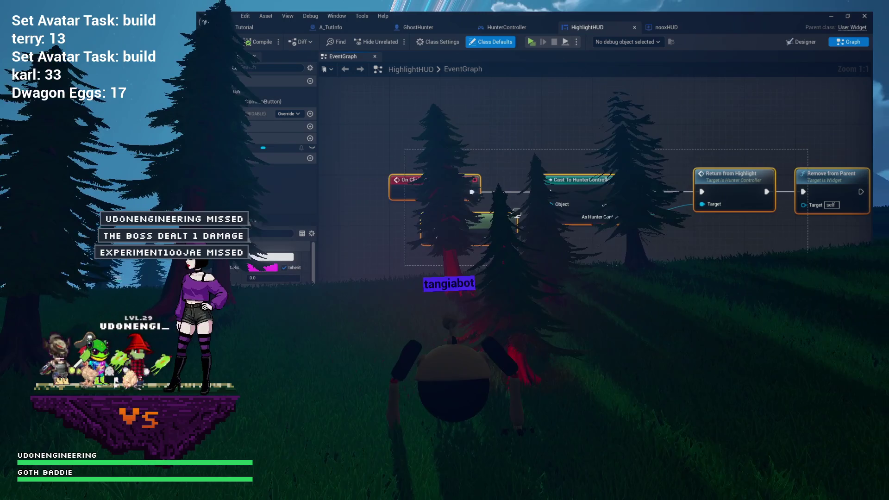
pyautogui.moveTo(599, 153); pyautogui.dragTo(545, 139)
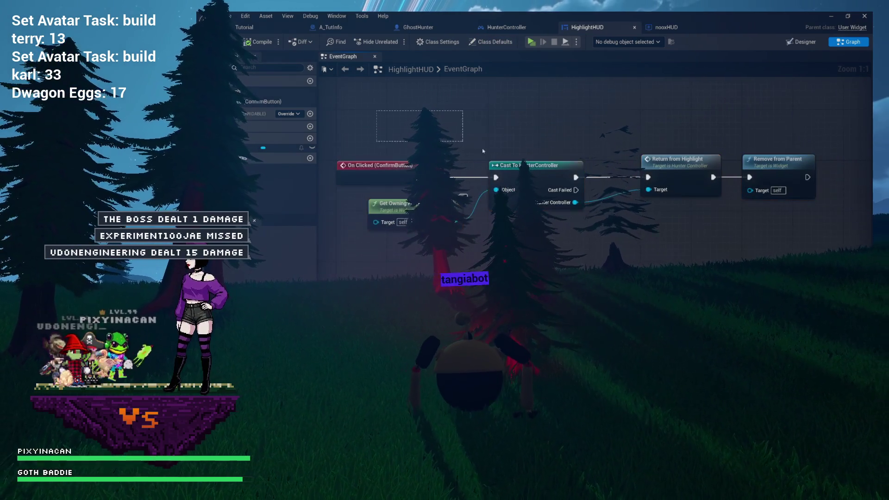
pyautogui.moveTo(842, 252); pyautogui.dragTo(843, 254)
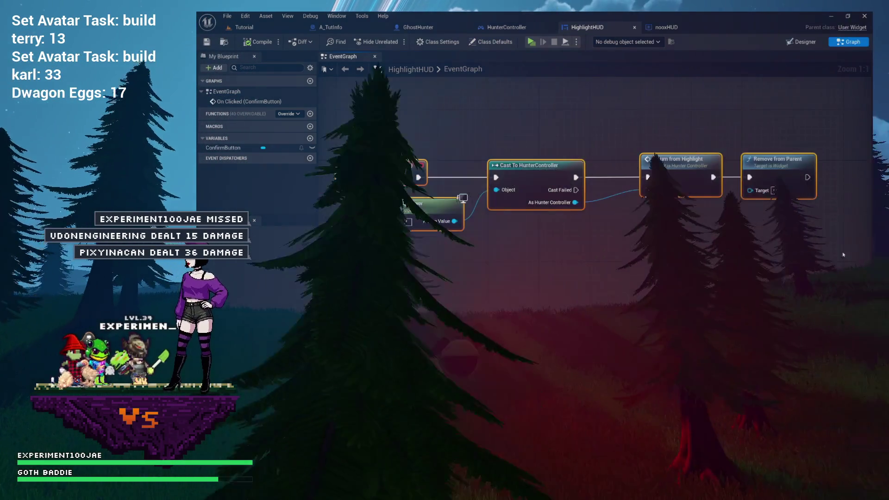
# - Select Return from Highlight and frame the full confirm-click chain through Remove from Parent
pyautogui.moveTo(665, 137)
pyautogui.mouseDown()
pyautogui.moveTo(829, 218)
pyautogui.moveTo(710, 162)
pyautogui.mouseUp()
pyautogui.scroll(7, 710, 162)
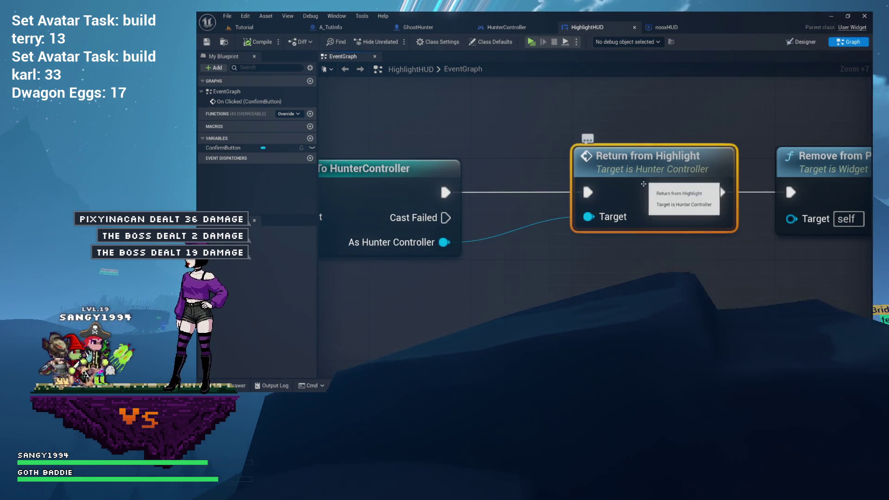
pyautogui.scroll(-4, 601, 284)
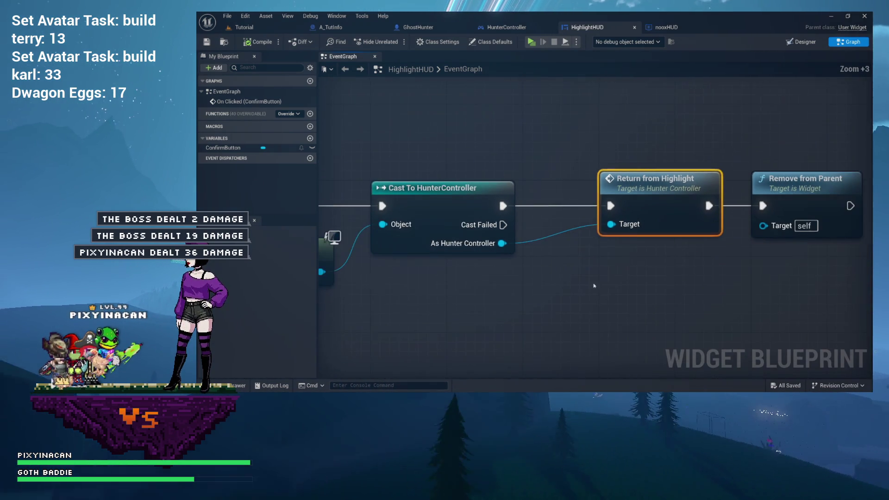
pyautogui.moveTo(601, 283); pyautogui.dragTo(665, 241)
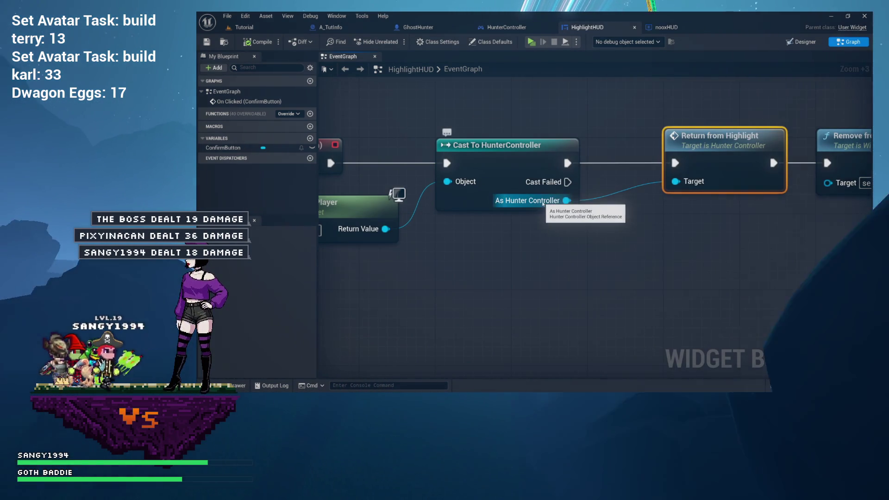
pyautogui.moveTo(544, 204); pyautogui.dragTo(427, 190)
pyautogui.scroll(-2, 521, 191)
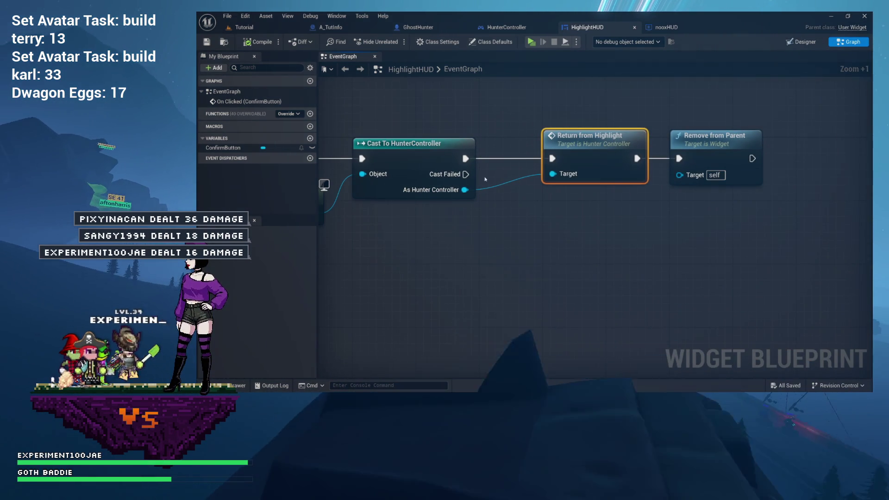
pyautogui.moveTo(500, 179)
pyautogui.mouseDown()
pyautogui.moveTo(466, 127)
pyautogui.moveTo(599, 136)
pyautogui.moveTo(646, 172)
pyautogui.moveTo(624, 216)
pyautogui.mouseUp()
pyautogui.scroll(-1, 462, 153)
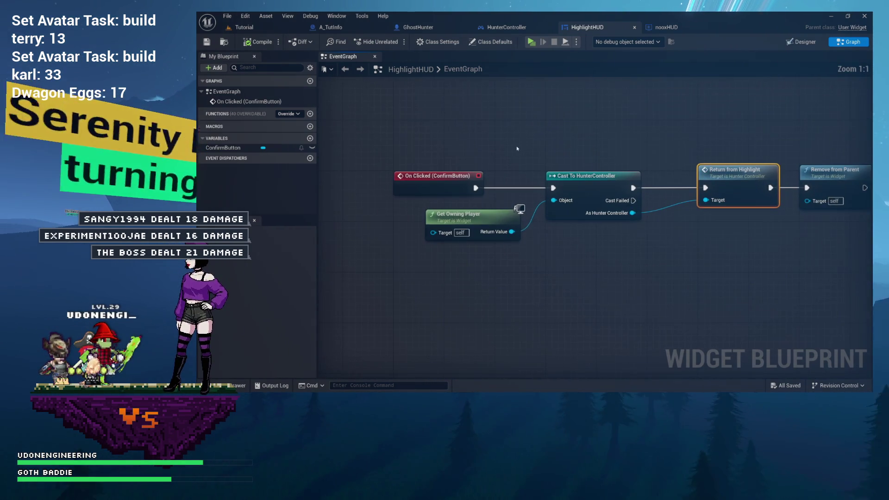
pyautogui.moveTo(526, 148); pyautogui.dragTo(456, 148)
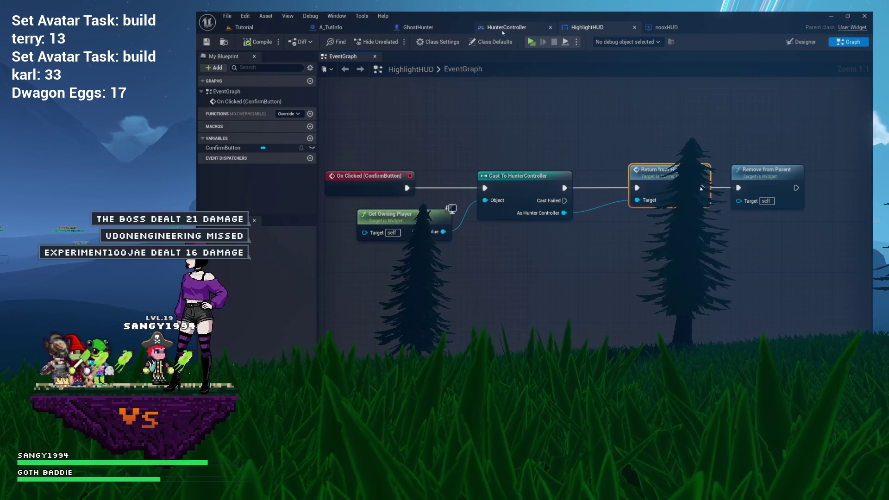
# - Look over ActivateText's Set Visibility, Branch and Set Collision Enabled nodes, then return to Tutorial
pyautogui.click(359, 29)
pyautogui.moveTo(365, 130)
pyautogui.mouseDown()
pyautogui.moveTo(338, 131)
pyautogui.moveTo(693, 126)
pyautogui.mouseUp()
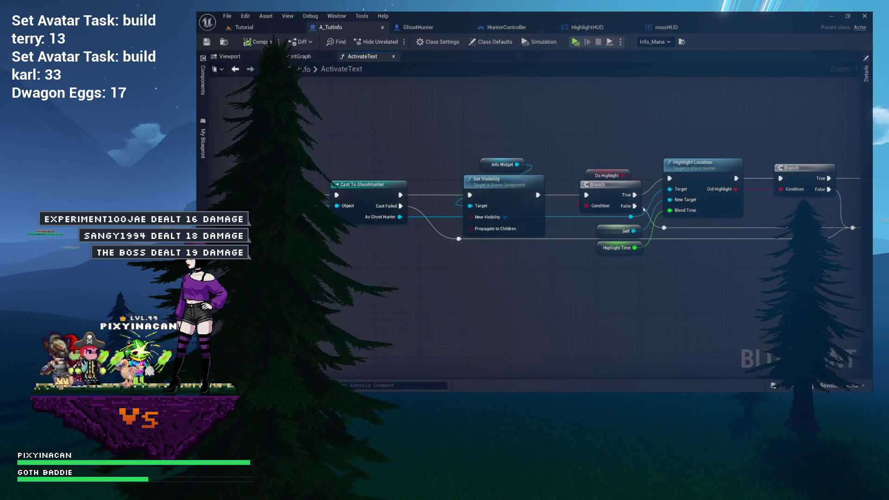
pyautogui.moveTo(509, 139); pyautogui.dragTo(390, 139)
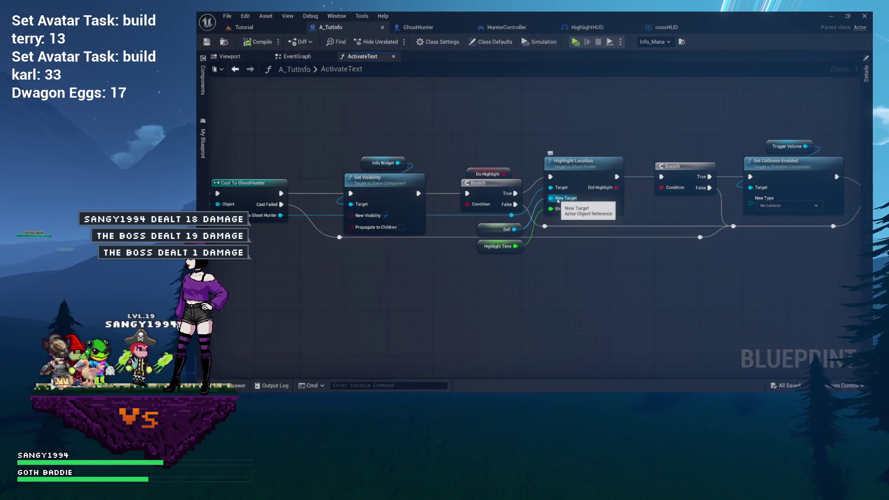
pyautogui.scroll(8, 565, 199)
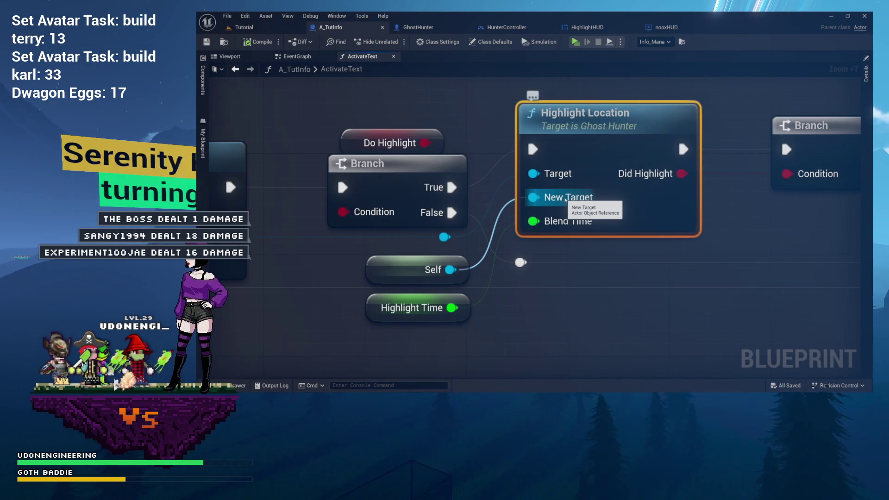
pyautogui.moveTo(753, 225); pyautogui.dragTo(491, 228)
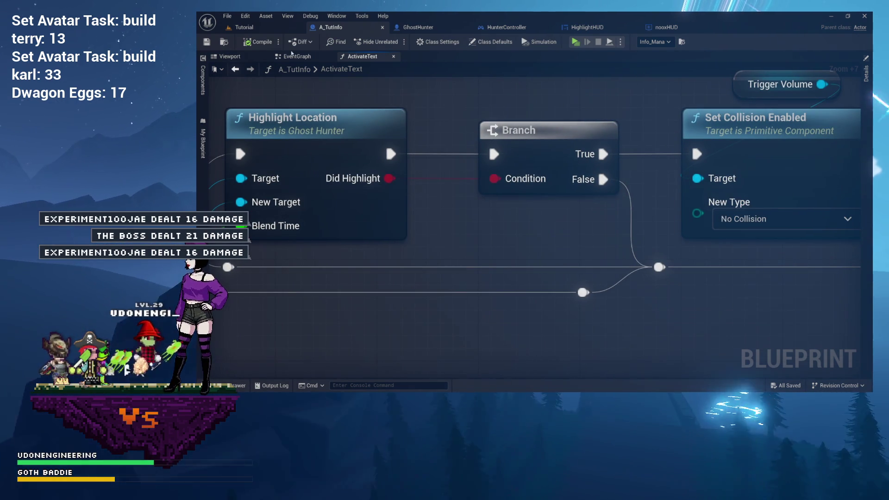
pyautogui.click(244, 27)
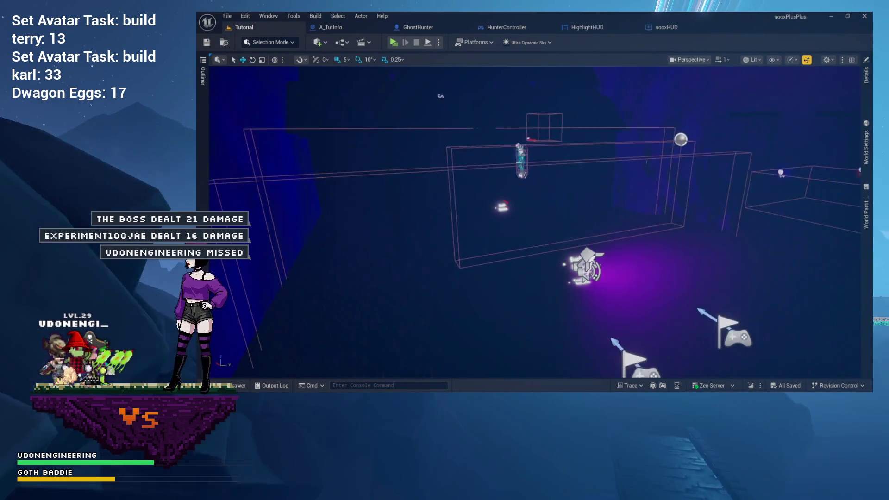
# - Show the level's actor list, select Info_Mana and display its details
pyautogui.click(204, 79)
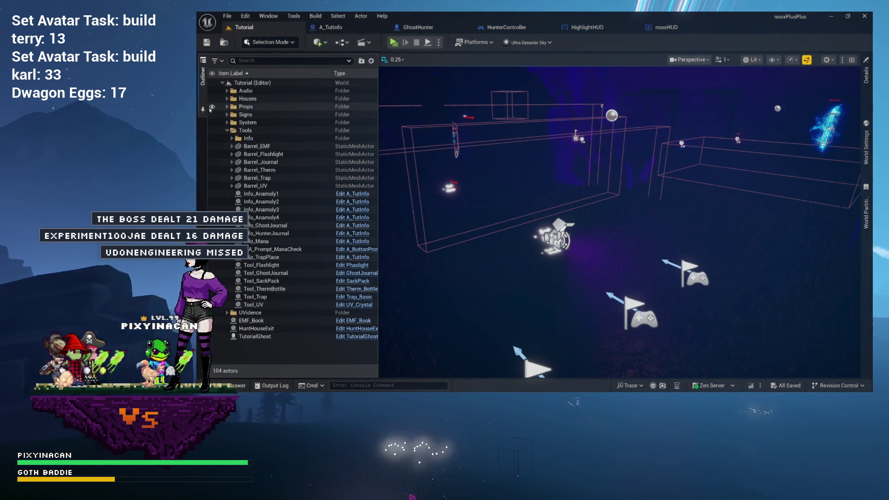
pyautogui.click(231, 241)
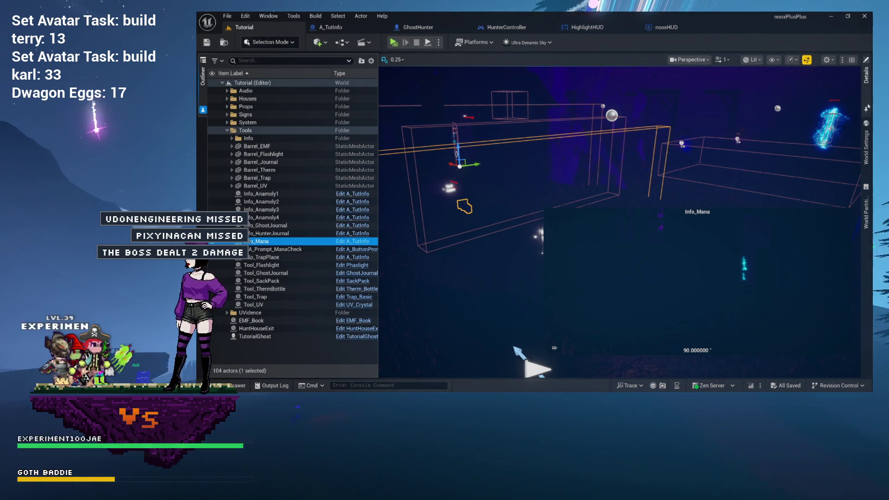
pyautogui.click(867, 111)
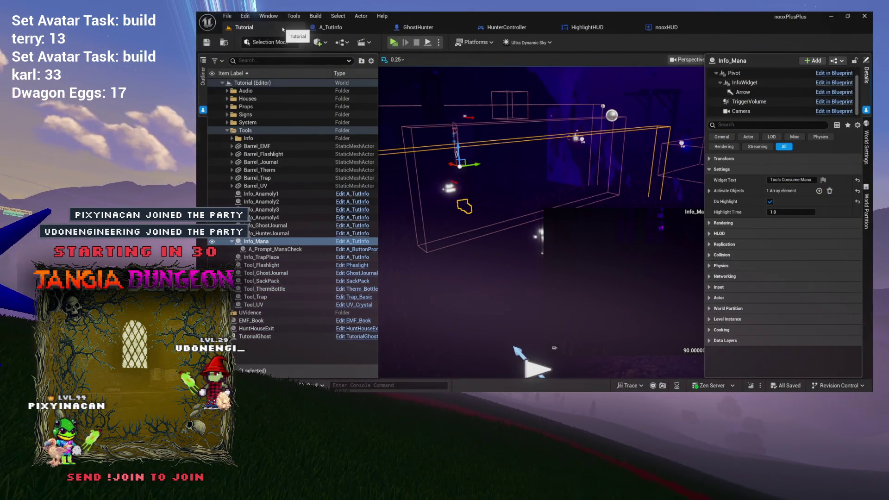
# - Move the Tutorial tab after A_TutInfo, reselect Info_Mana, and open A_TutInfo's ActivateText graph
pyautogui.moveTo(283, 29); pyautogui.dragTo(333, 28)
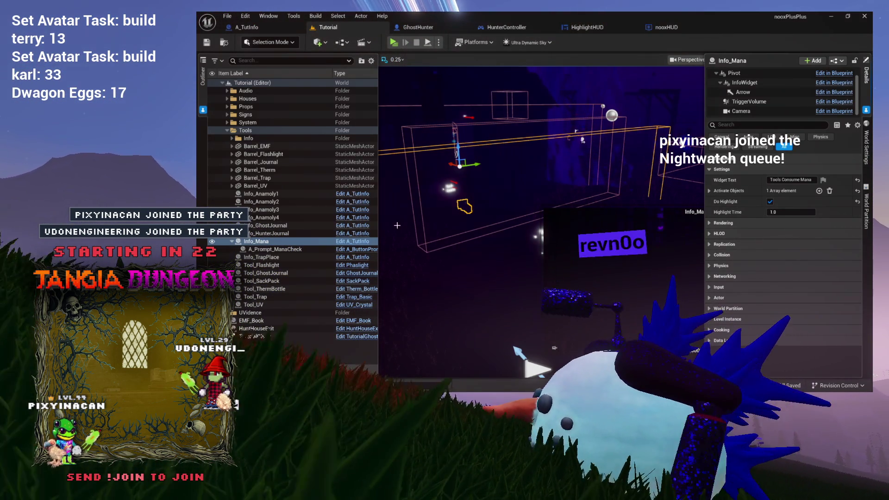
pyautogui.click(277, 250)
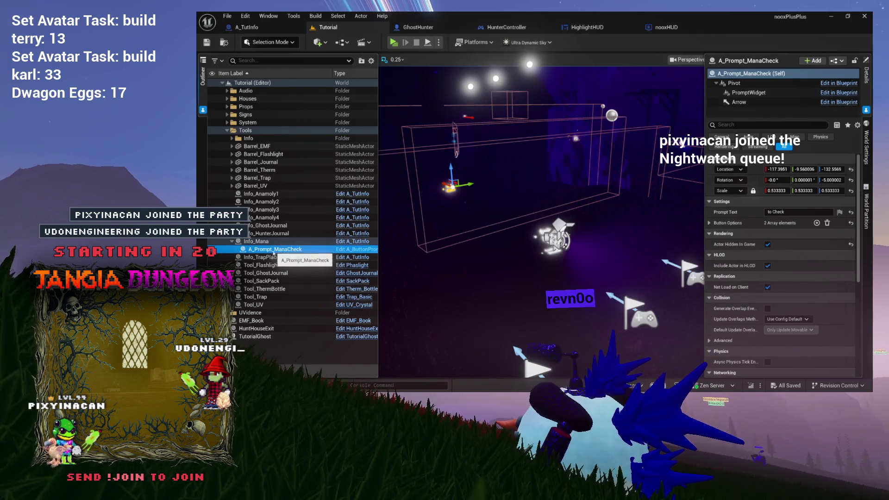
pyautogui.click(260, 242)
pyautogui.press('Down')
pyautogui.click(261, 241)
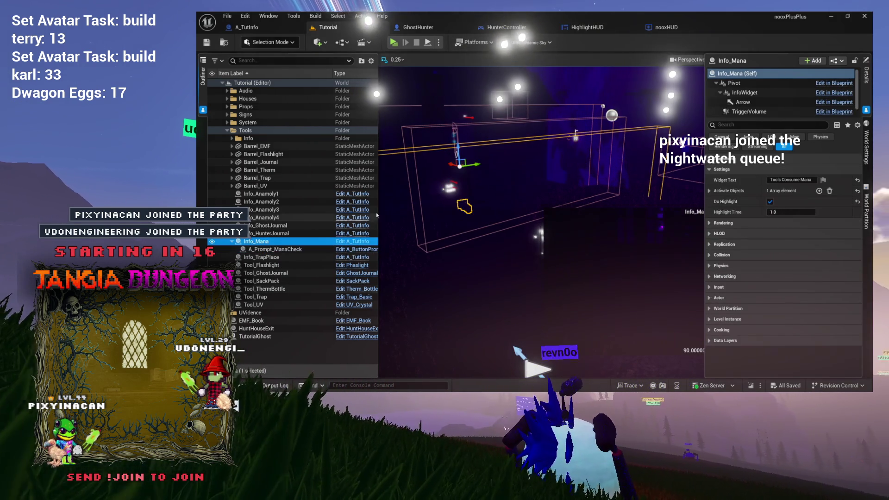
pyautogui.click(355, 243)
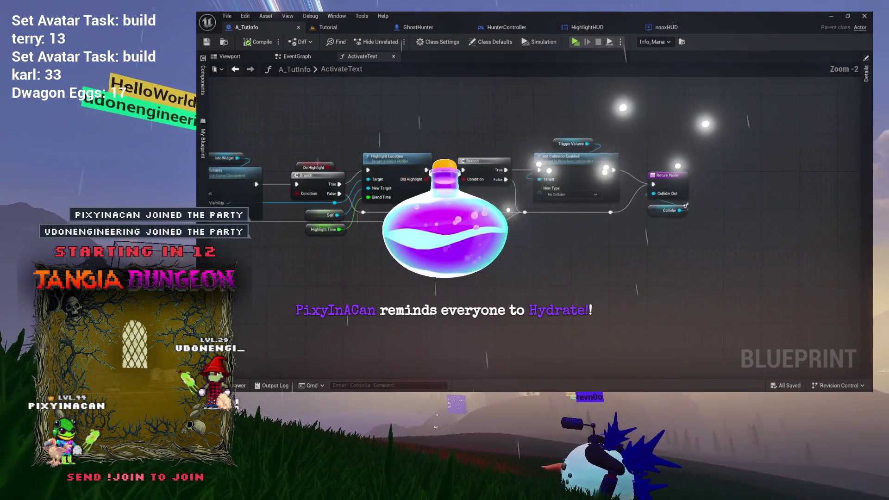
# - Zoom and pan ActivateText to inspect the Branch, Highlight Location and Return nodes
pyautogui.scroll(-3, 432, 161)
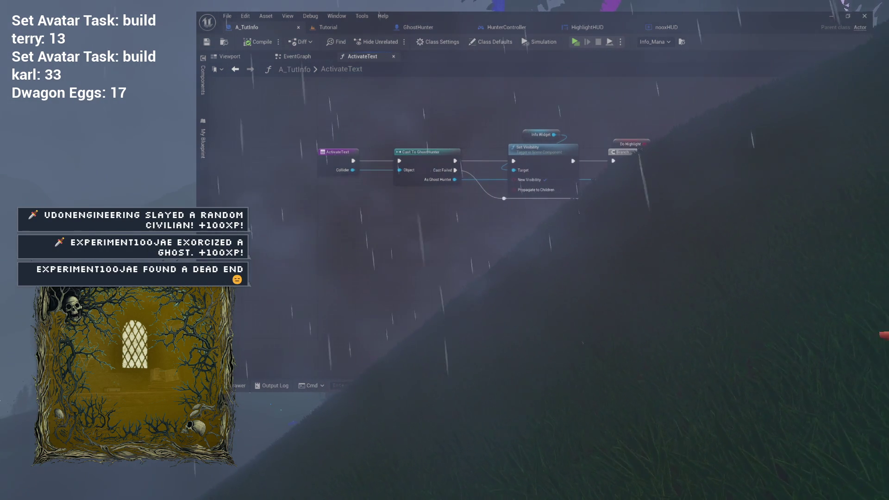
pyautogui.moveTo(638, 152); pyautogui.dragTo(500, 160)
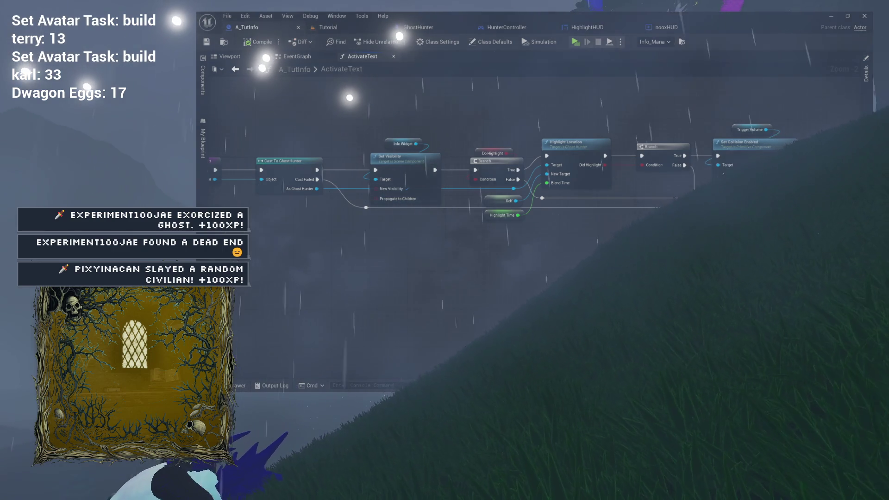
pyautogui.moveTo(676, 256)
pyautogui.mouseDown()
pyautogui.moveTo(566, 260)
pyautogui.moveTo(525, 236)
pyautogui.moveTo(526, 267)
pyautogui.mouseUp()
pyautogui.scroll(2, 525, 235)
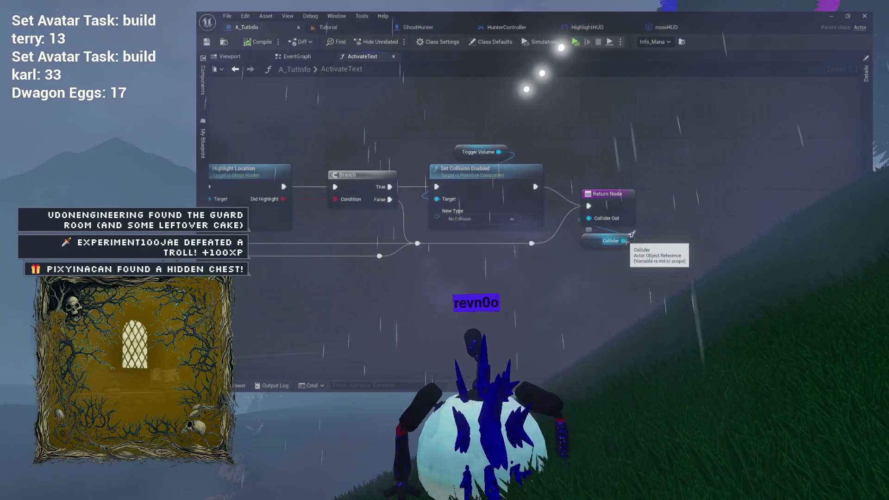
pyautogui.moveTo(564, 268)
pyautogui.mouseDown()
pyautogui.moveTo(629, 258)
pyautogui.moveTo(647, 279)
pyautogui.moveTo(704, 281)
pyautogui.mouseUp()
pyautogui.moveTo(865, 173); pyautogui.dragTo(798, 172)
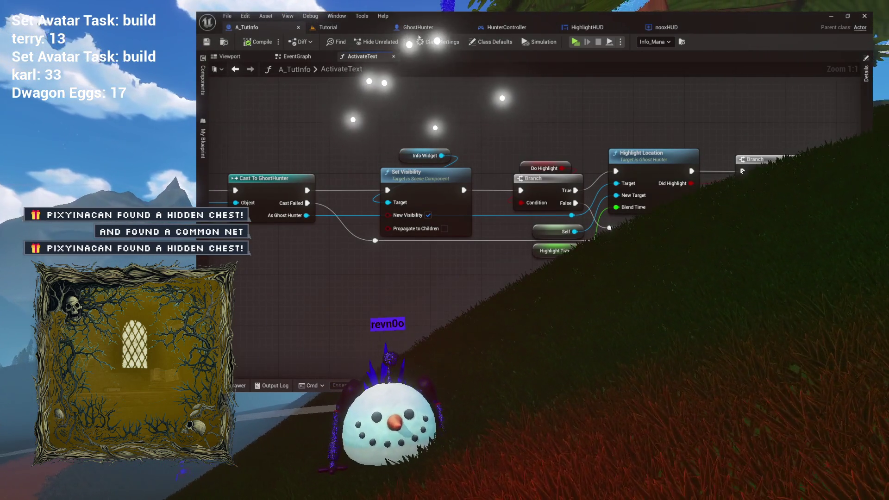
# - Cycle through the nooxHUD, Tutorial, GhostHunter and A_TutInfo editor tabs
pyautogui.click(671, 27)
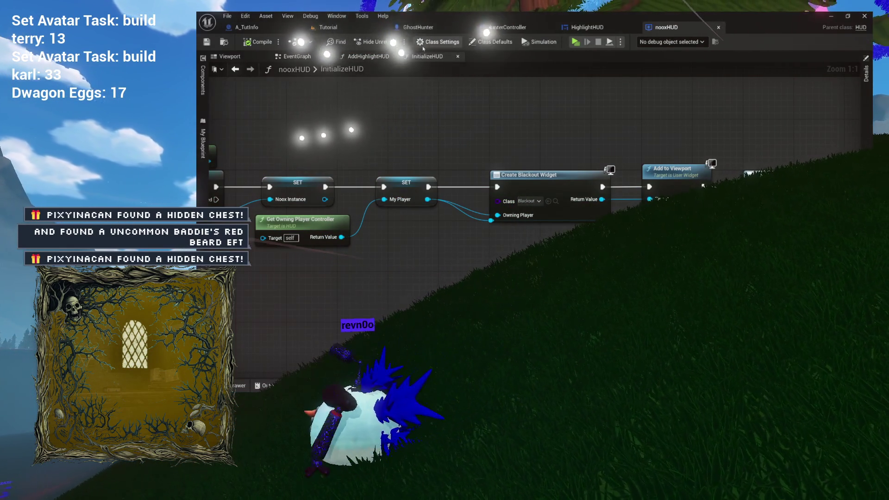
pyautogui.click(358, 28)
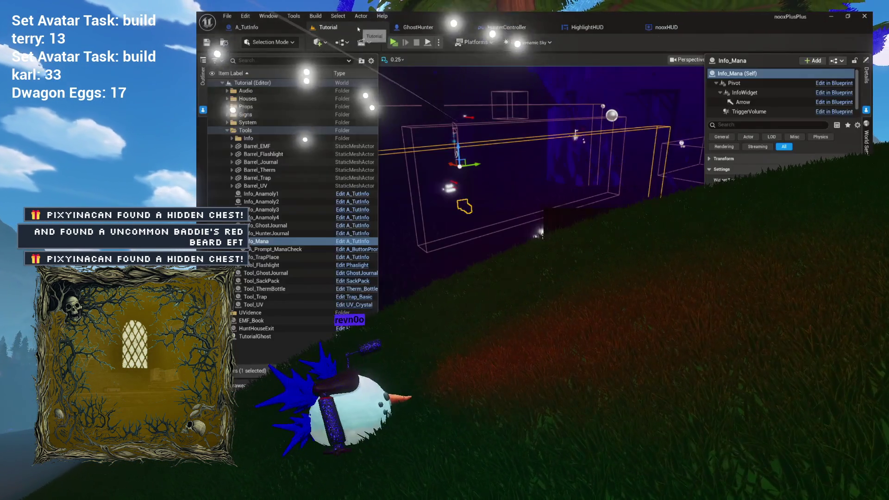
pyautogui.click(431, 29)
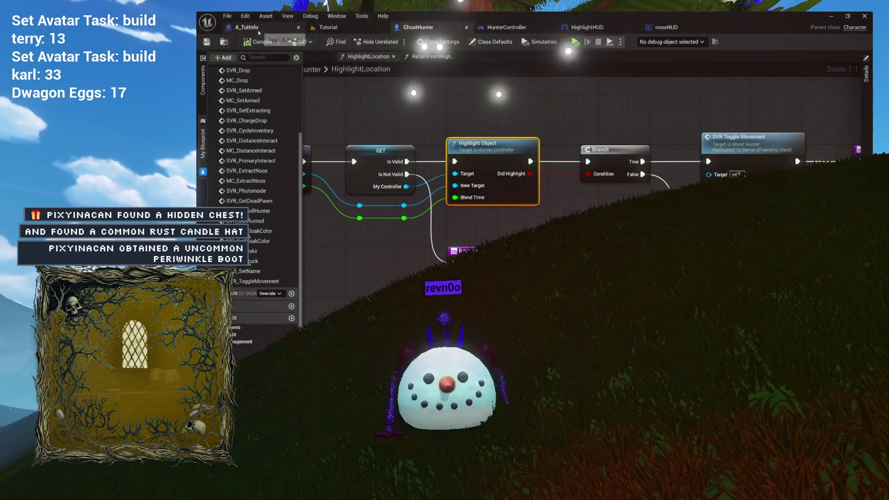
pyautogui.click(260, 31)
# - Place the Tutorial tab before A_TutInfo and show A_TutInfo's preview with its Settings variables
pyautogui.moveTo(337, 31); pyautogui.dragTo(252, 29)
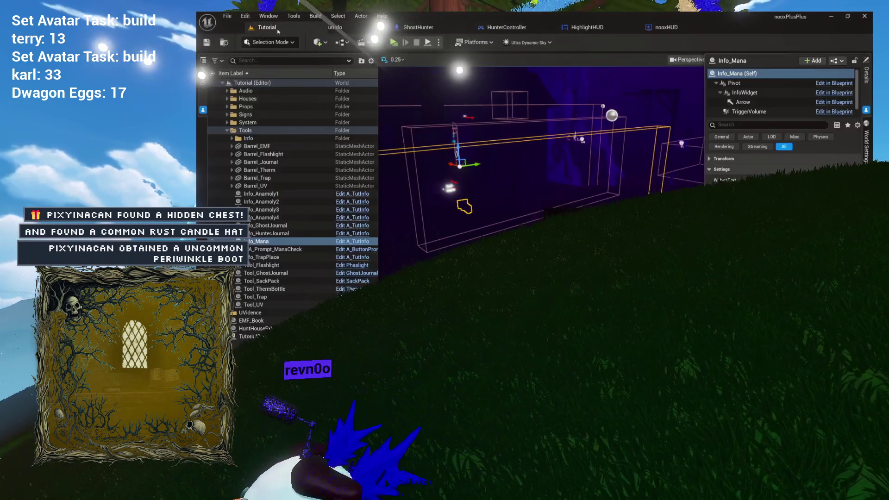
pyautogui.click(308, 32)
pyautogui.click(267, 30)
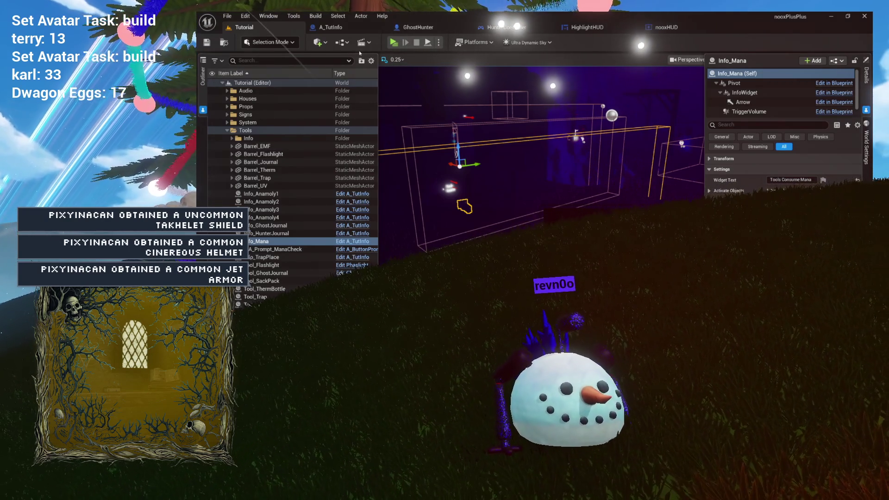
pyautogui.click(346, 241)
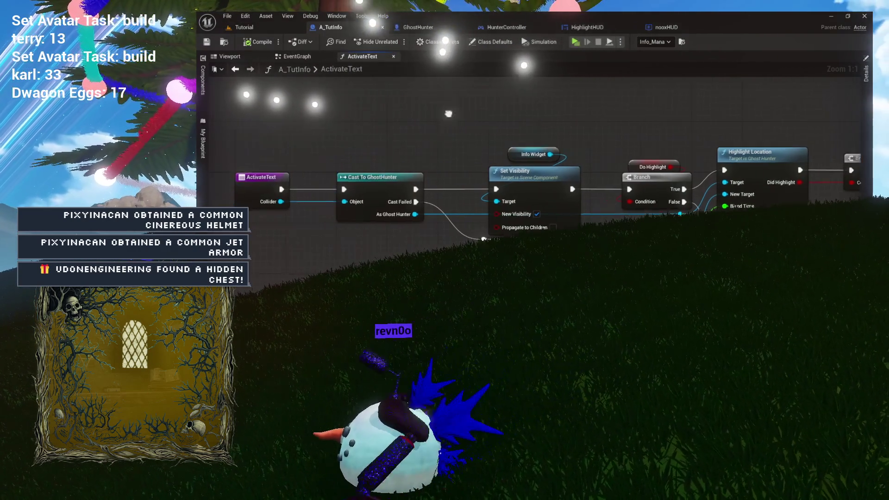
pyautogui.click(230, 56)
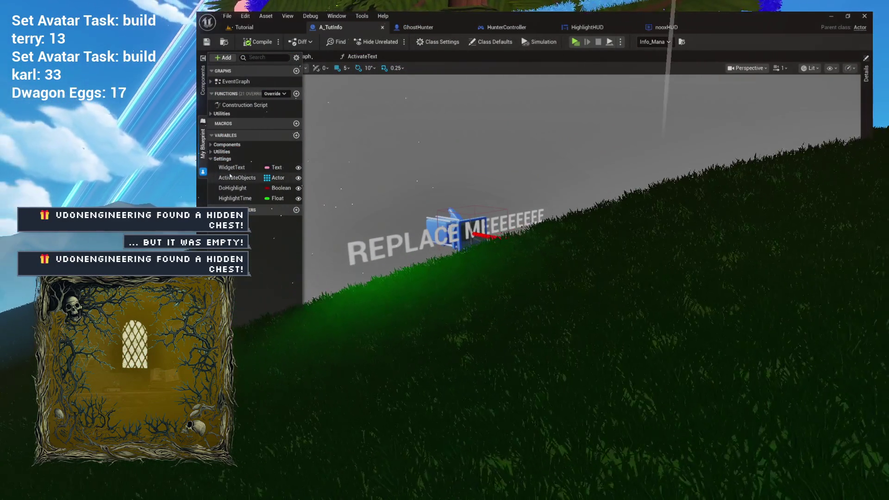
# - Add an Actor-reference variable NextHighlight to A_TutInfo, placed above HighlightTime
pyautogui.click(296, 135)
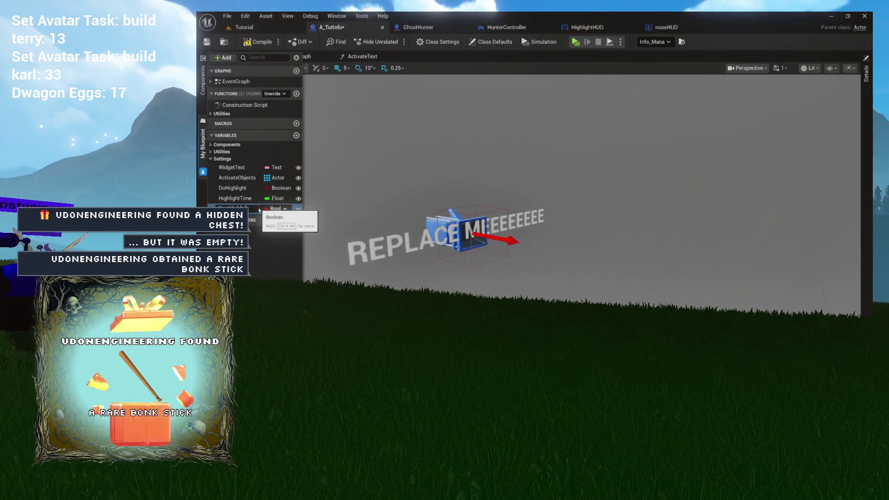
pyautogui.click(268, 209)
pyautogui.write('actor')
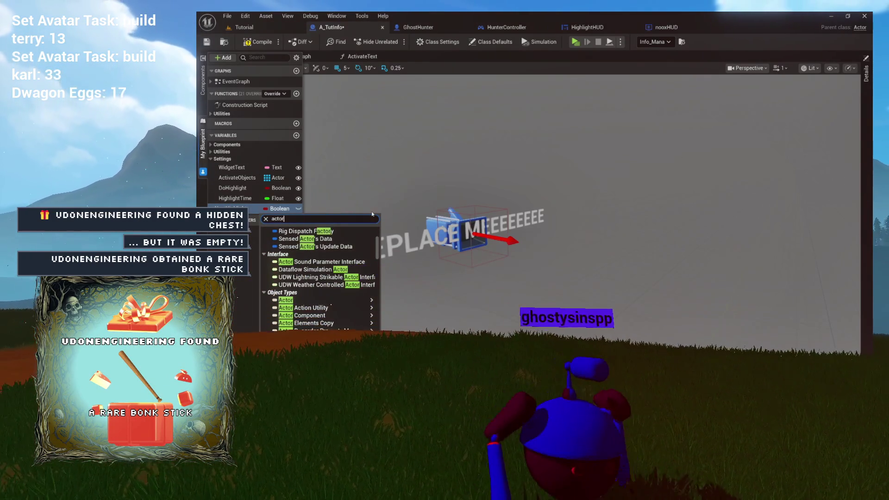
pyautogui.moveTo(357, 332)
pyautogui.click(383, 301)
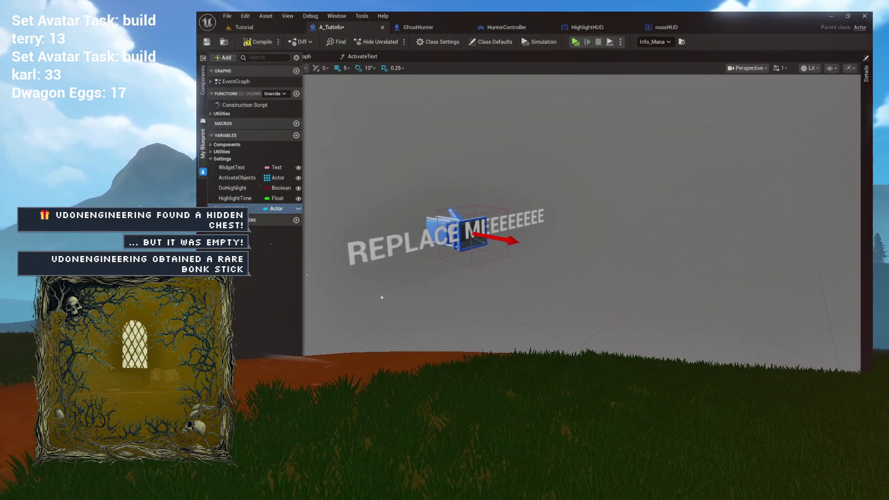
pyautogui.moveTo(256, 210); pyautogui.dragTo(230, 187)
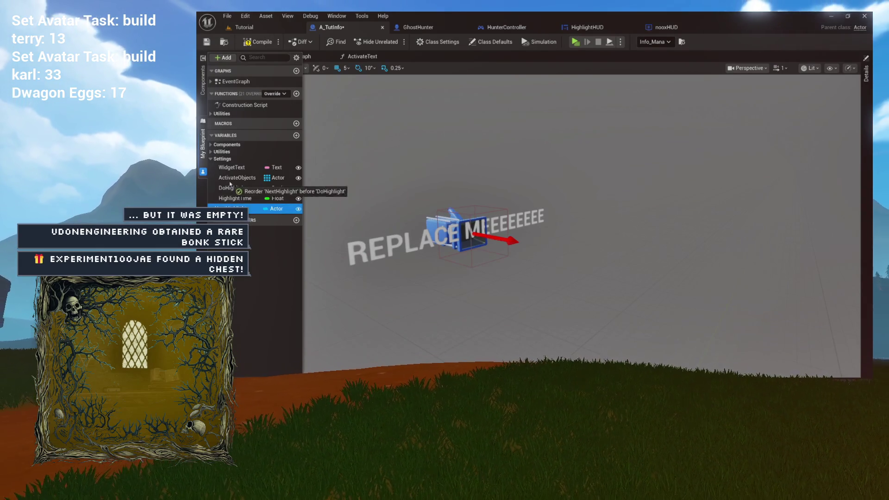
pyautogui.click(257, 30)
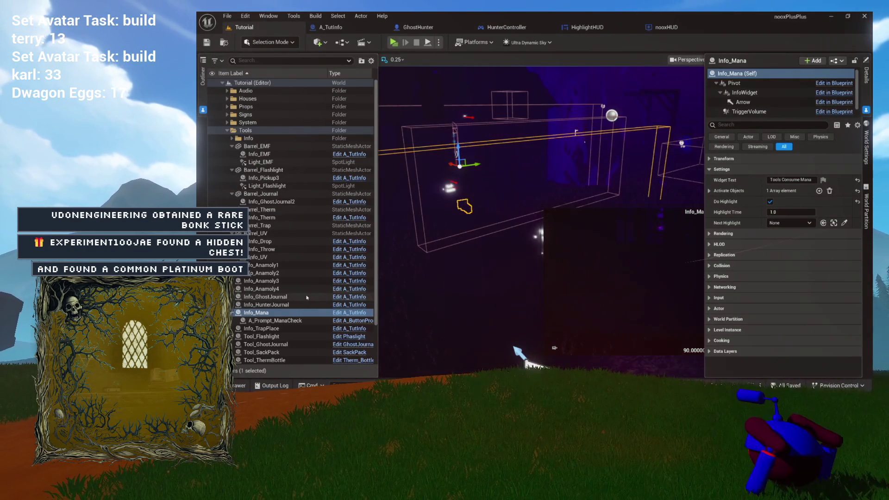
# - Frame Info_Mana in the viewport and browse the actors offered for its Next Highlight
pyautogui.moveTo(466, 241); pyautogui.dragTo(464, 241)
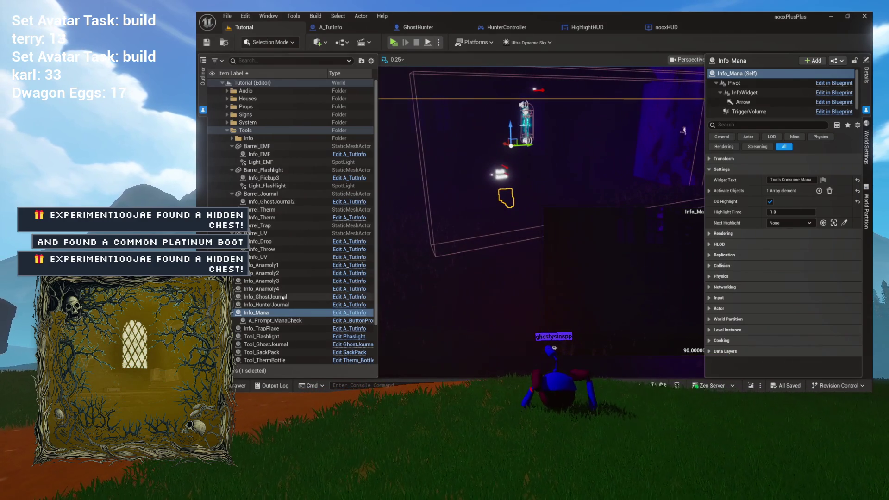
pyautogui.click(277, 328)
pyautogui.doubleClick(269, 312)
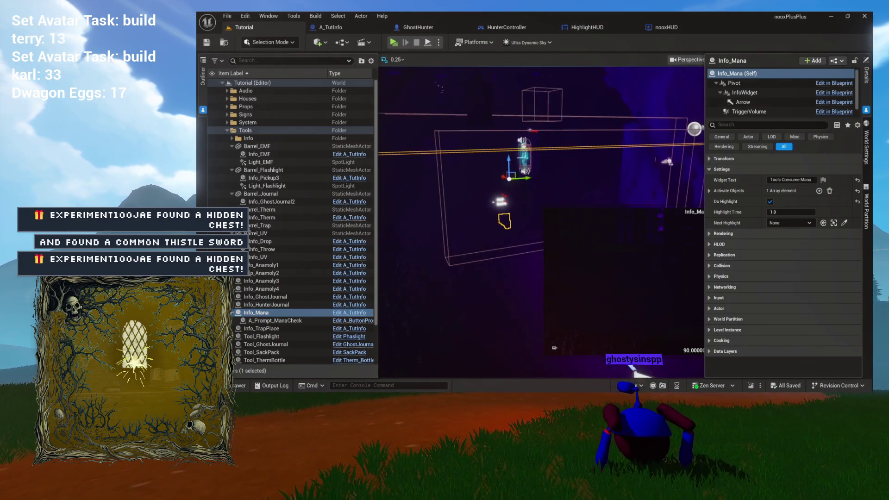
pyautogui.click(791, 223)
pyautogui.scroll(-5, 781, 153)
pyautogui.scroll(-1, 781, 153)
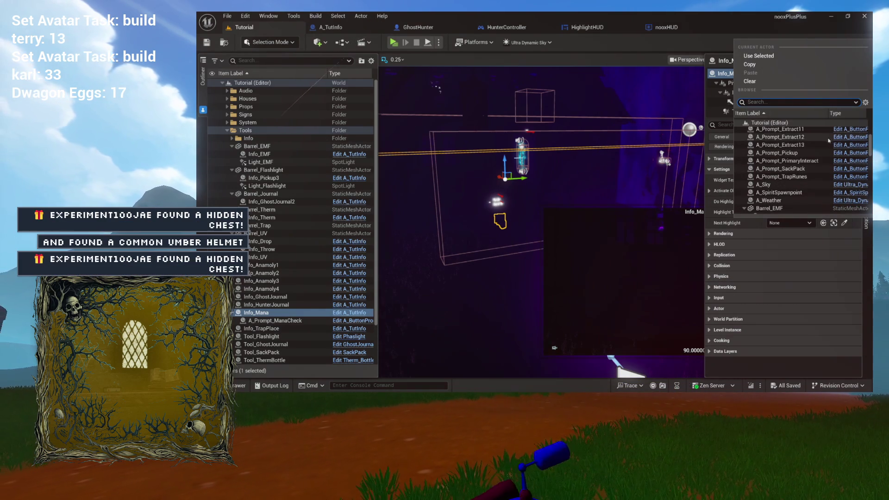
pyautogui.click(672, 119)
pyautogui.scroll(5, 672, 118)
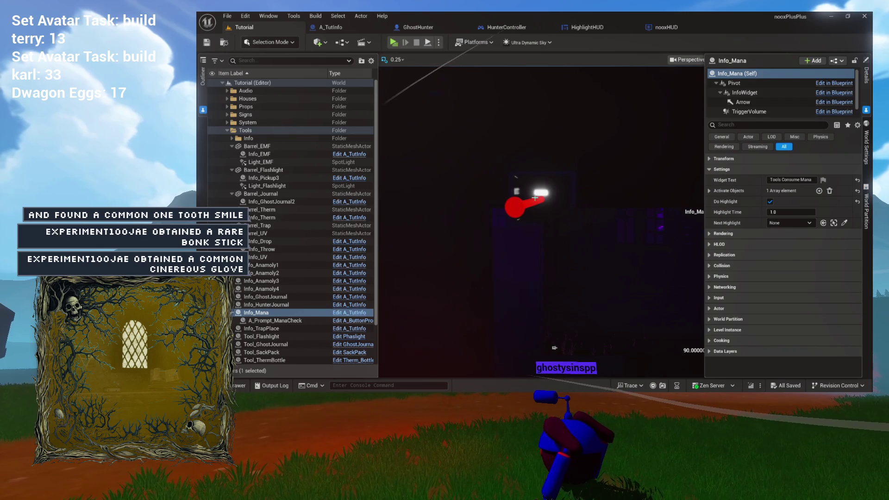
# - Set Info_Mana's Next Highlight to Info_Anamoly1 and save the level
pyautogui.click(540, 192)
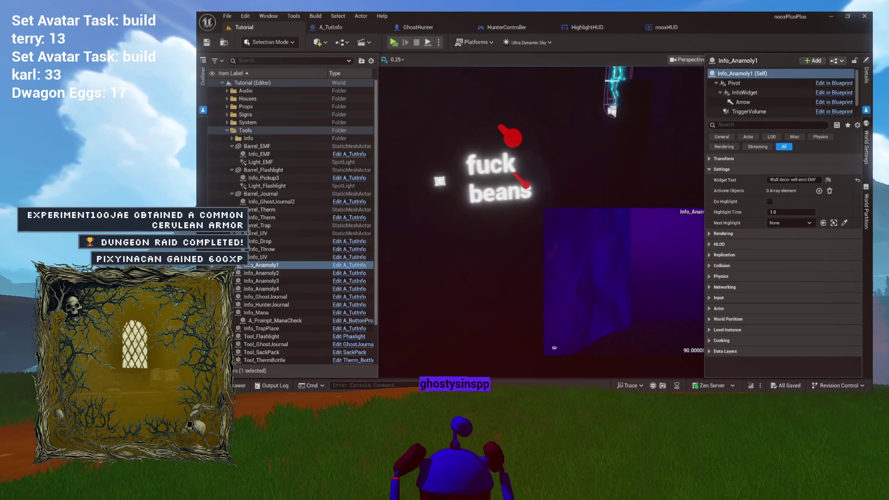
pyautogui.click(500, 164)
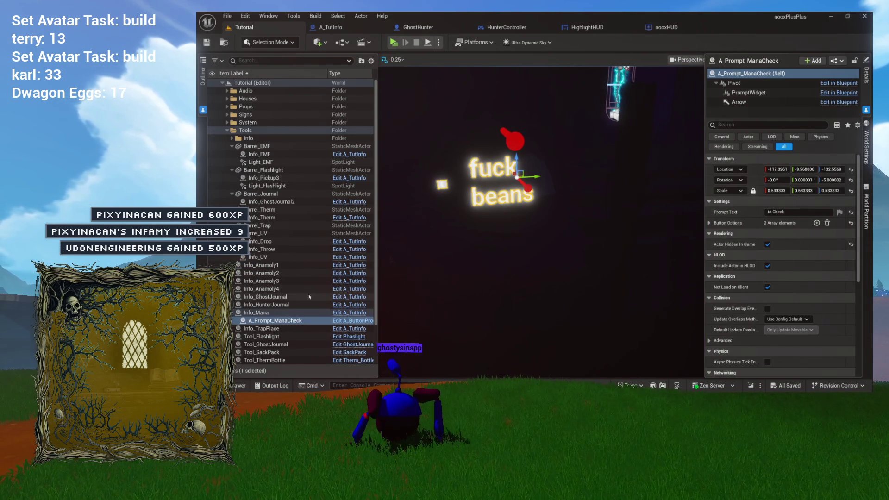
pyautogui.click(280, 313)
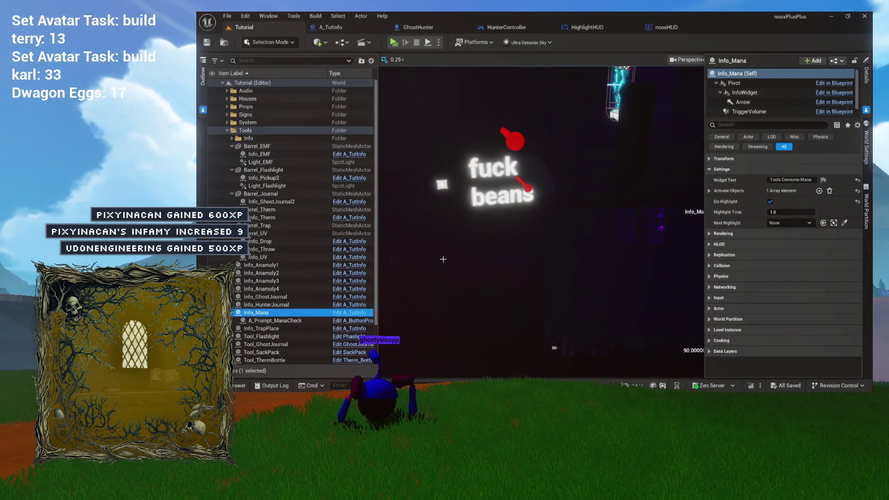
pyautogui.click(793, 223)
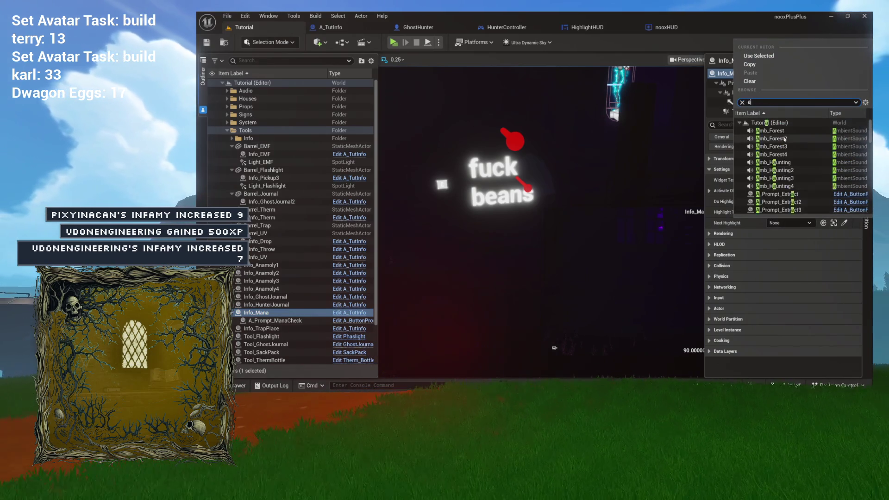
pyautogui.write('nam')
pyautogui.write('mol')
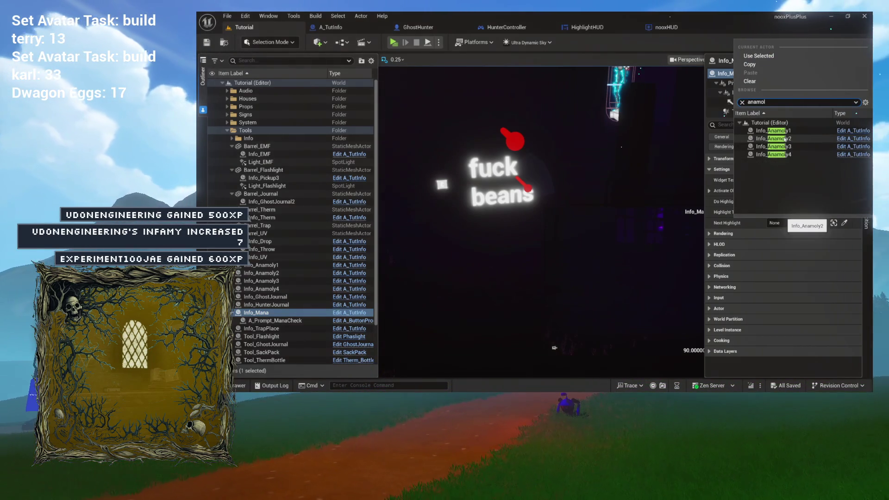
pyautogui.click(786, 132)
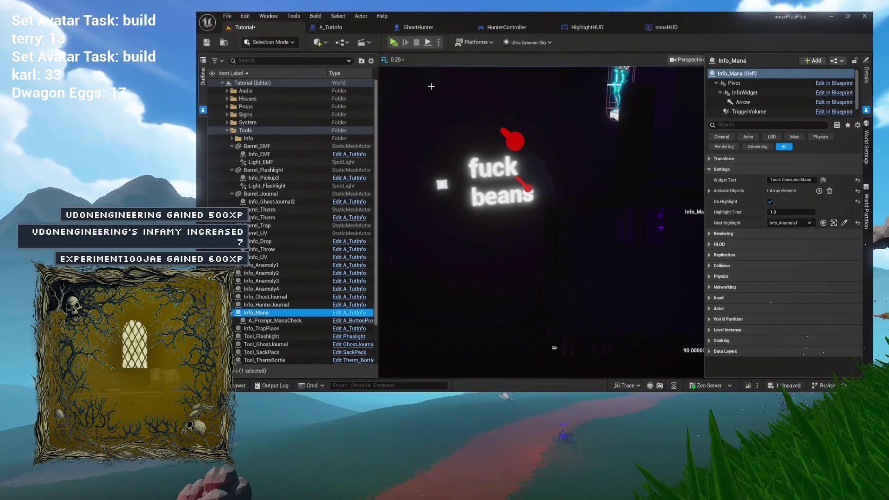
pyautogui.hotkey('ctrl', 's')
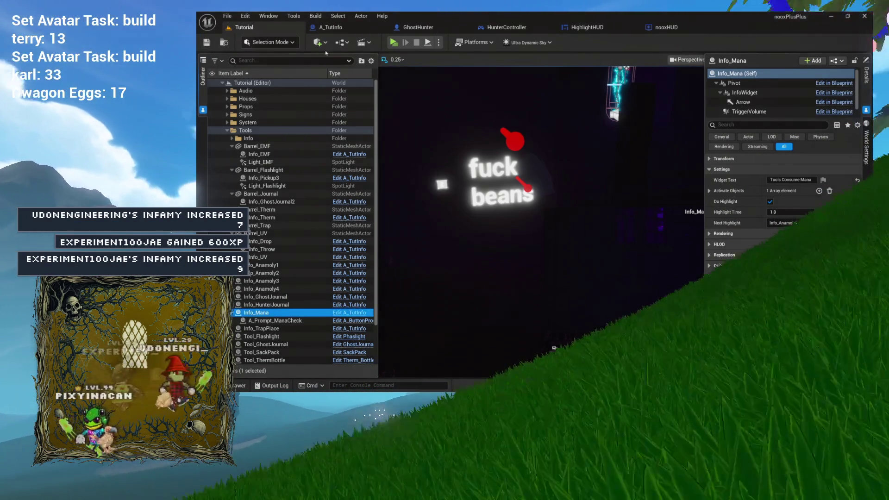
pyautogui.click(331, 27)
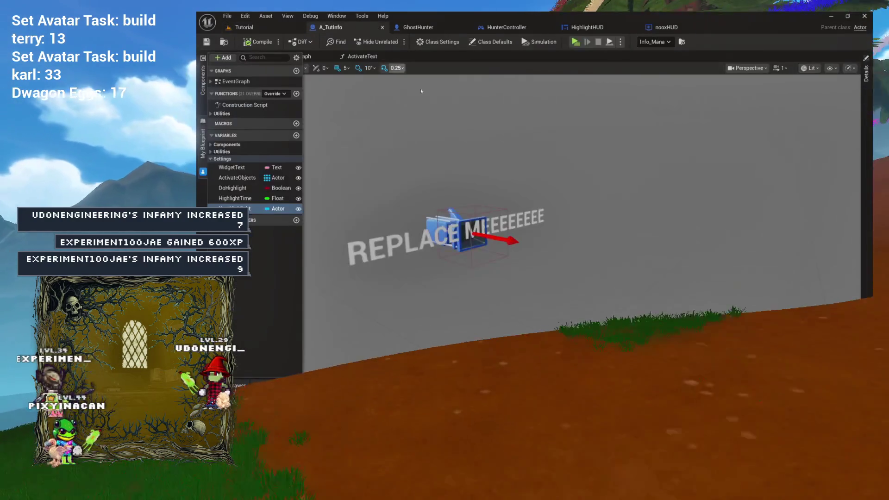
# - Show A_TutInfo's Event Graph and select the overlap, Activate Text and Activate All Objects nodes
pyautogui.click(311, 56)
pyautogui.moveTo(410, 124); pyautogui.dragTo(723, 237)
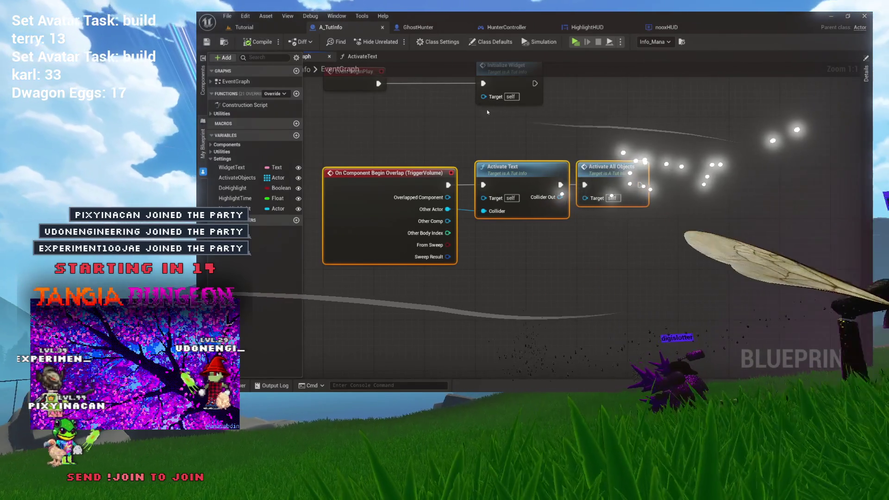
# - Open the ActivateText function, then drill into GhostHunter's HighlightLocation via its Highlight Location node
pyautogui.click(483, 129)
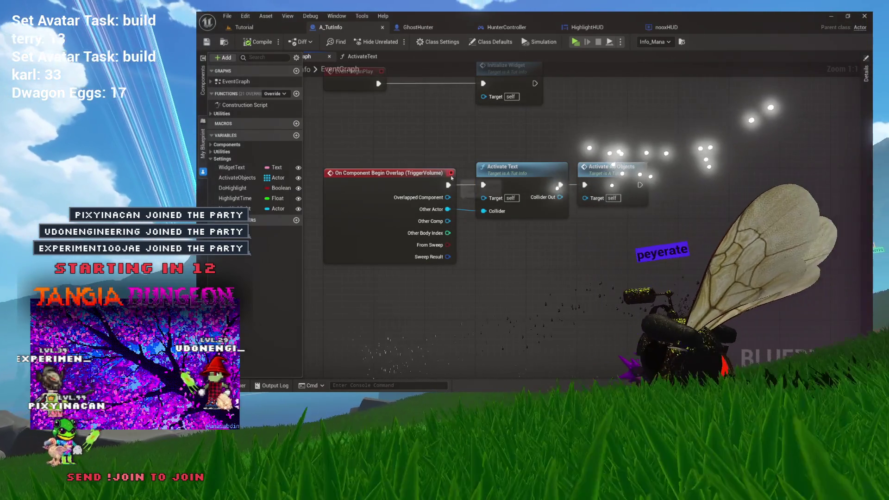
pyautogui.moveTo(408, 65)
pyautogui.mouseDown()
pyautogui.moveTo(403, 113)
pyautogui.moveTo(429, 128)
pyautogui.mouseUp()
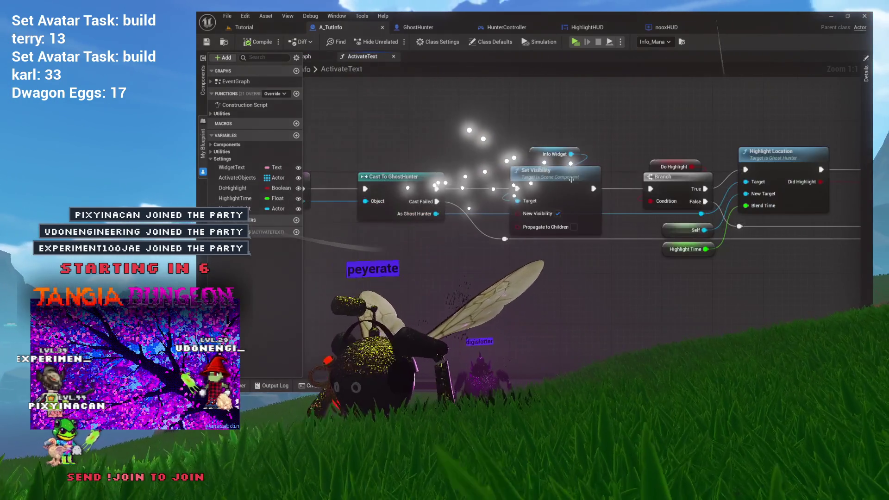
pyautogui.doubleClick(551, 263)
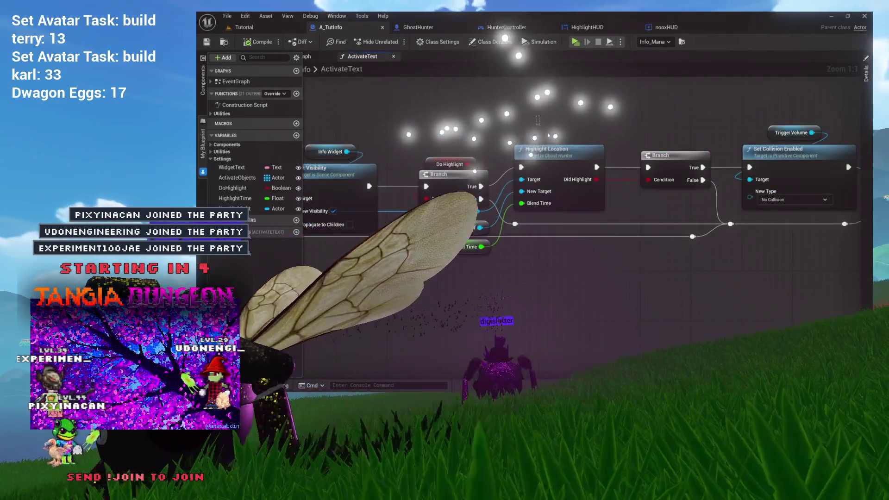
pyautogui.moveTo(521, 149); pyautogui.dragTo(427, 157)
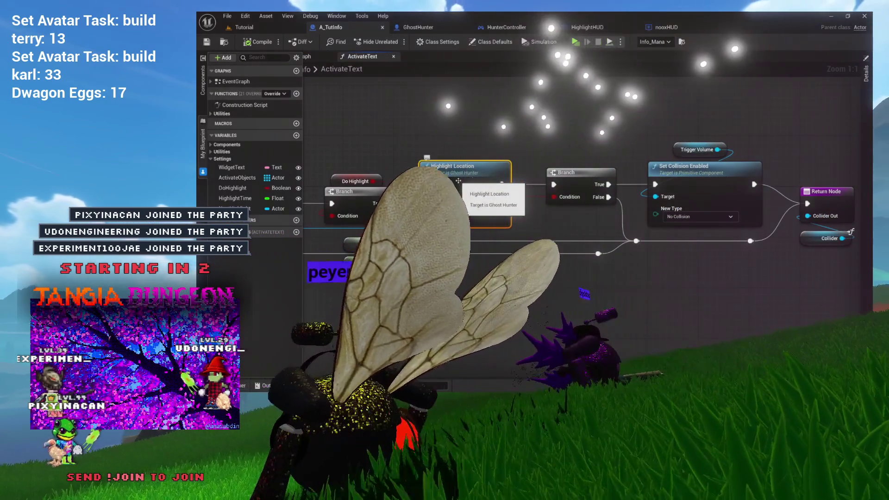
pyautogui.click(653, 156)
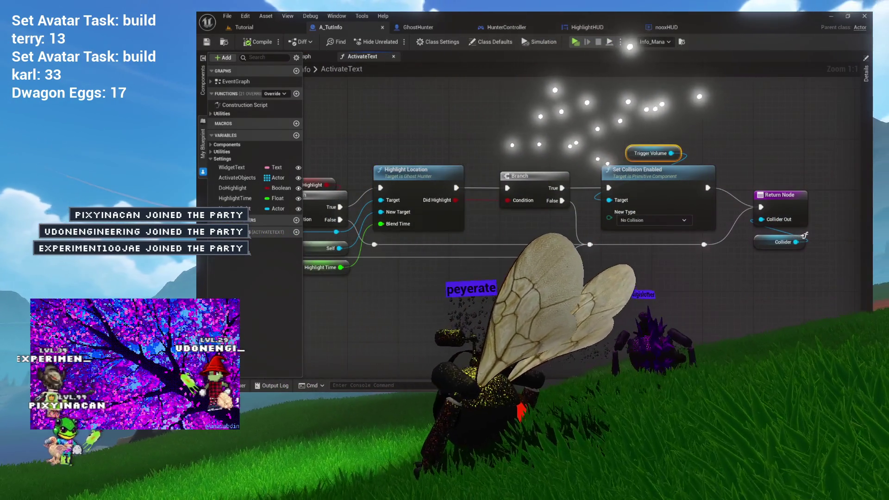
pyautogui.click(421, 171)
pyautogui.doubleClick(421, 171)
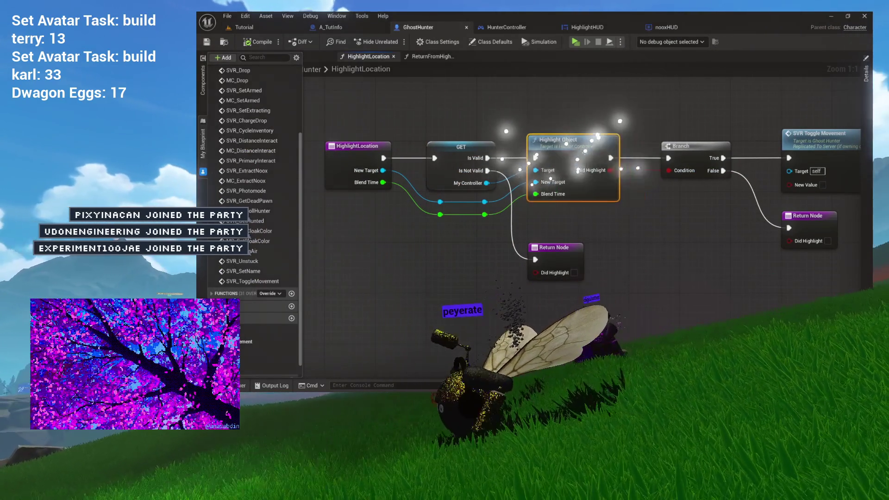
# - Open HunterController's HighlightObject and pan across its Add Highlight HUD and Set Input Mode nodes
pyautogui.moveTo(556, 162); pyautogui.dragTo(482, 174)
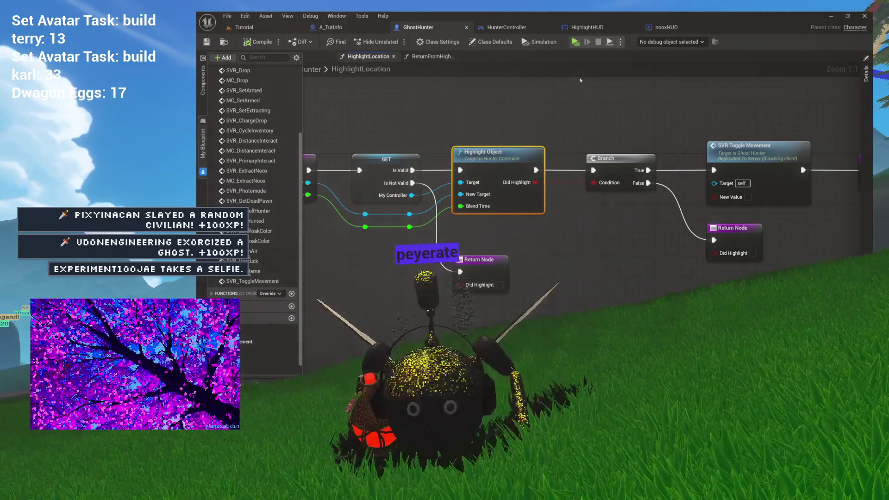
pyautogui.doubleClick(508, 197)
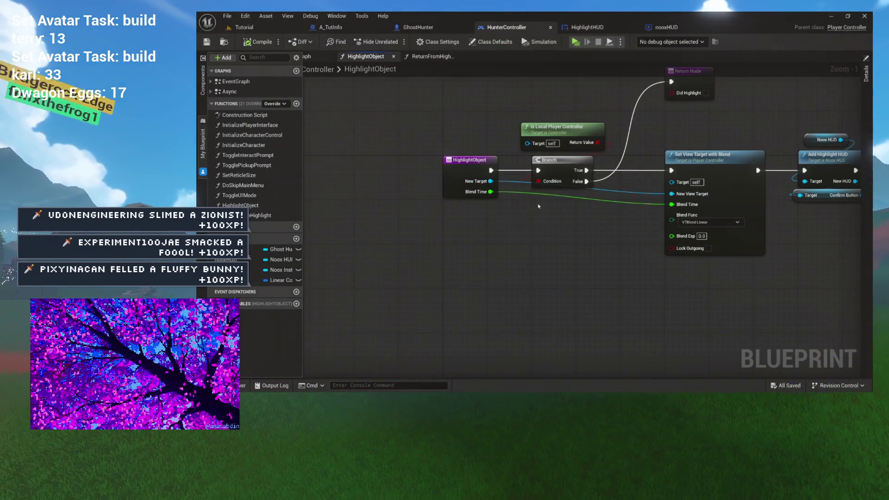
pyautogui.moveTo(572, 212); pyautogui.dragTo(445, 201)
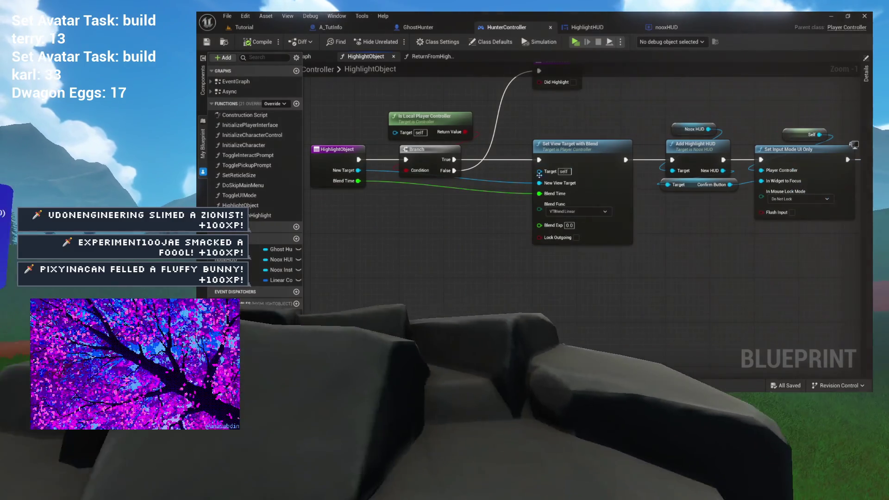
pyautogui.moveTo(522, 184); pyautogui.dragTo(367, 202)
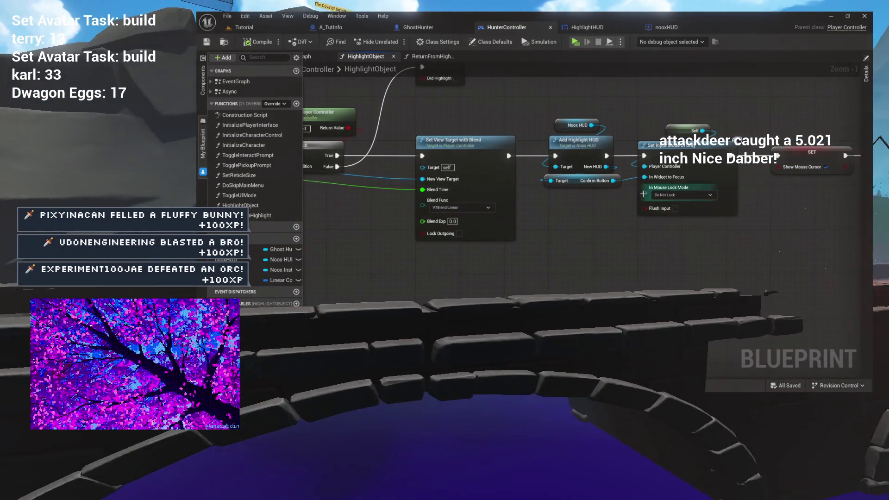
pyautogui.moveTo(604, 198); pyautogui.dragTo(585, 198)
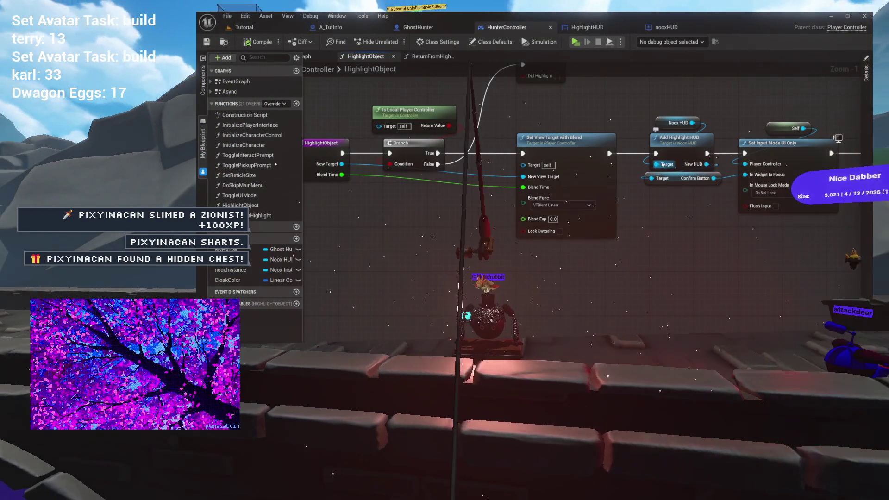
pyautogui.moveTo(678, 143)
pyautogui.mouseDown()
pyautogui.moveTo(578, 141)
pyautogui.moveTo(713, 144)
pyautogui.mouseUp()
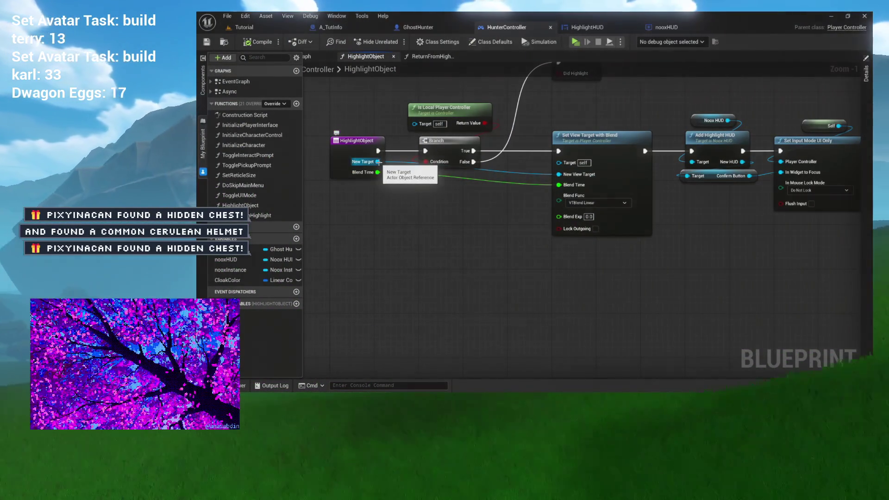
pyautogui.moveTo(377, 162)
pyautogui.mouseDown()
pyautogui.moveTo(488, 247)
pyautogui.moveTo(482, 237)
pyautogui.mouseUp()
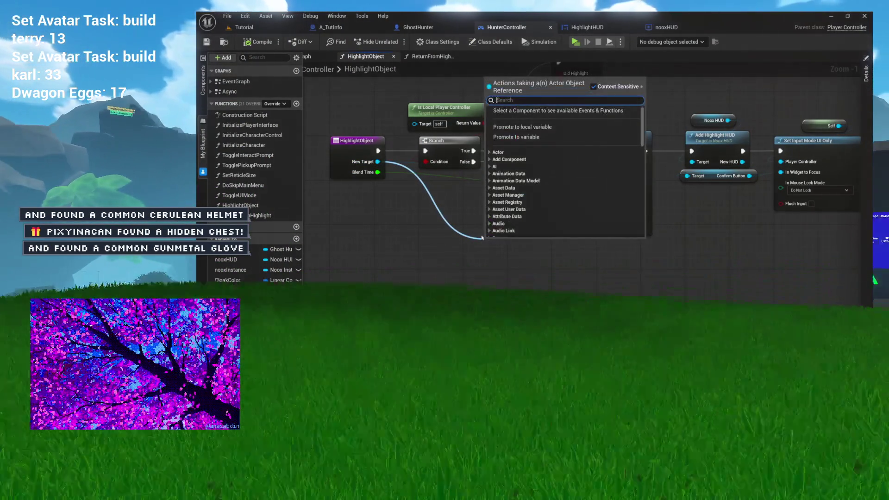
# - Add a Cast To A_TutInfo node off HighlightObject's New Target pin
pyautogui.write('tut')
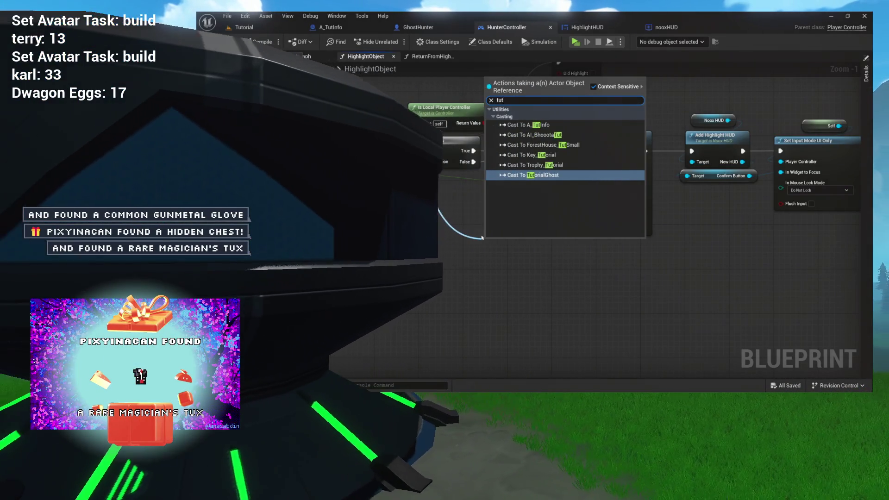
pyautogui.press('Escape')
pyautogui.moveTo(516, 253)
pyautogui.mouseDown()
pyautogui.moveTo(504, 208)
pyautogui.moveTo(519, 177)
pyautogui.moveTo(517, 190)
pyautogui.moveTo(560, 168)
pyautogui.moveTo(536, 218)
pyautogui.moveTo(649, 247)
pyautogui.moveTo(697, 237)
pyautogui.moveTo(582, 228)
pyautogui.mouseUp()
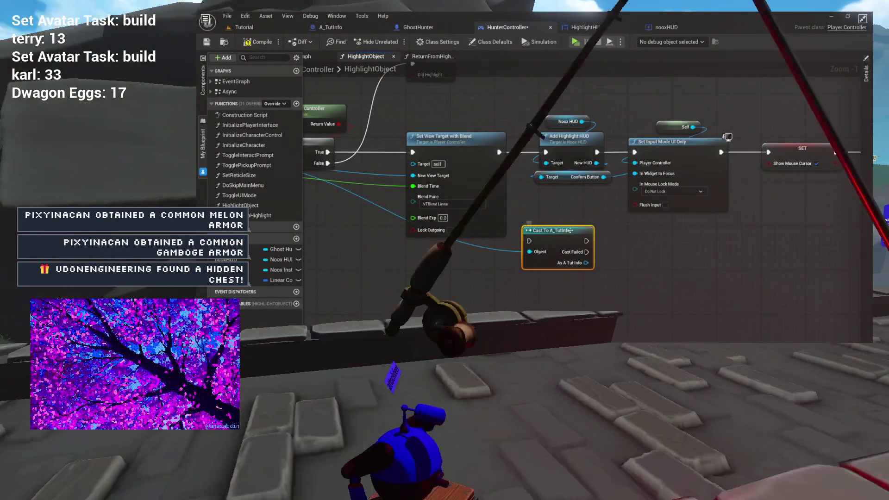
# - Wire the cast into the exec line between Set View Target with Blend and Add Highlight HUD
pyautogui.moveTo(578, 232); pyautogui.dragTo(471, 235)
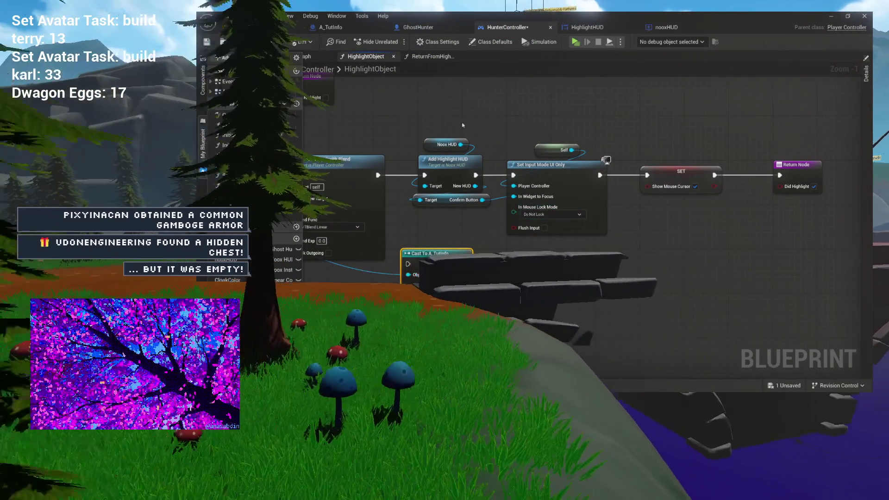
pyautogui.moveTo(834, 134); pyautogui.dragTo(463, 209)
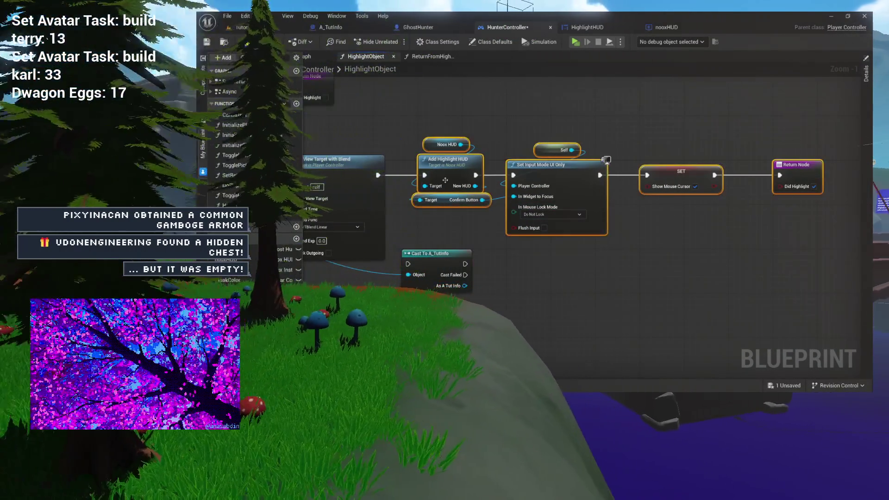
pyautogui.moveTo(452, 169); pyautogui.dragTo(620, 168)
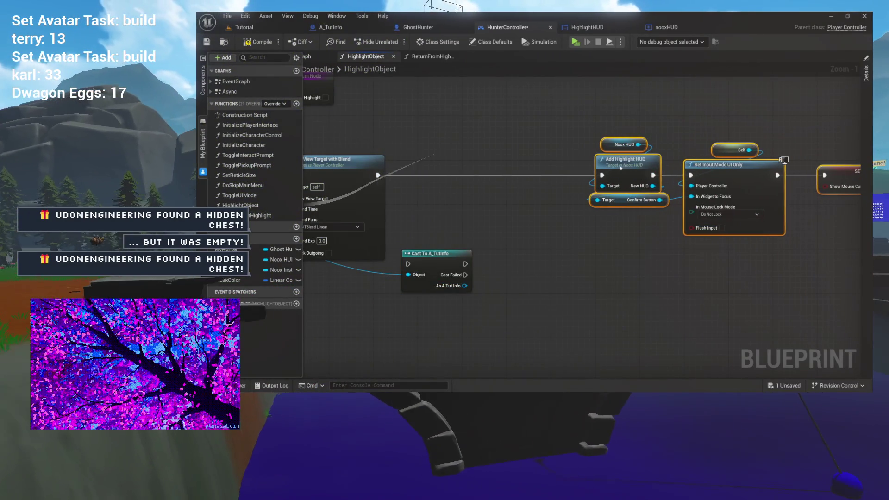
pyautogui.moveTo(433, 255); pyautogui.dragTo(447, 166)
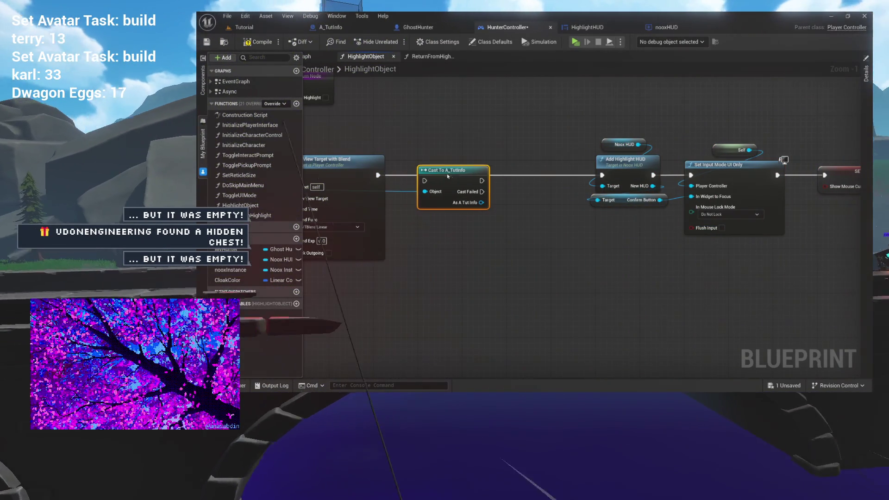
pyautogui.moveTo(378, 175); pyautogui.dragTo(425, 175)
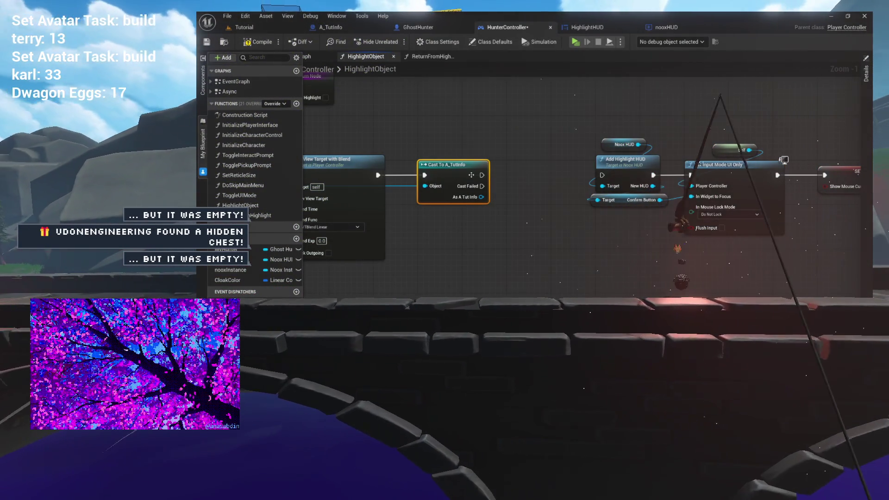
pyautogui.moveTo(482, 175); pyautogui.dragTo(605, 175)
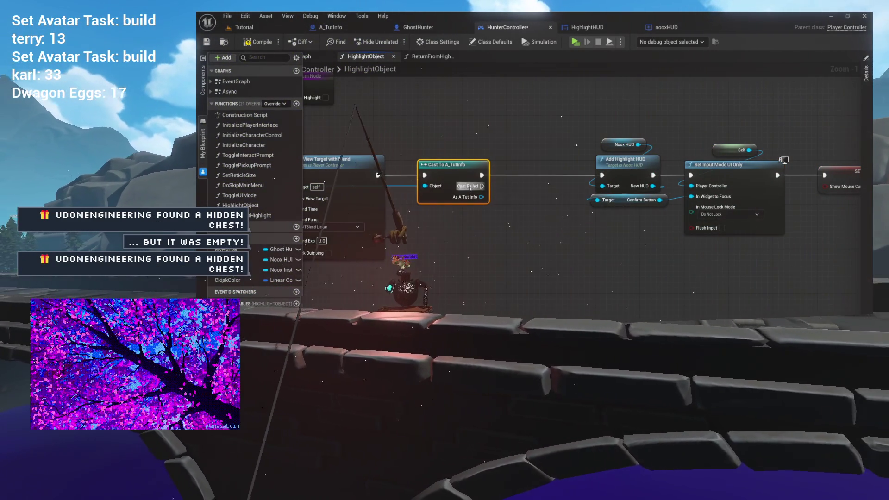
pyautogui.moveTo(550, 189)
pyautogui.mouseDown()
pyautogui.moveTo(471, 176)
pyautogui.moveTo(528, 175)
pyautogui.mouseUp()
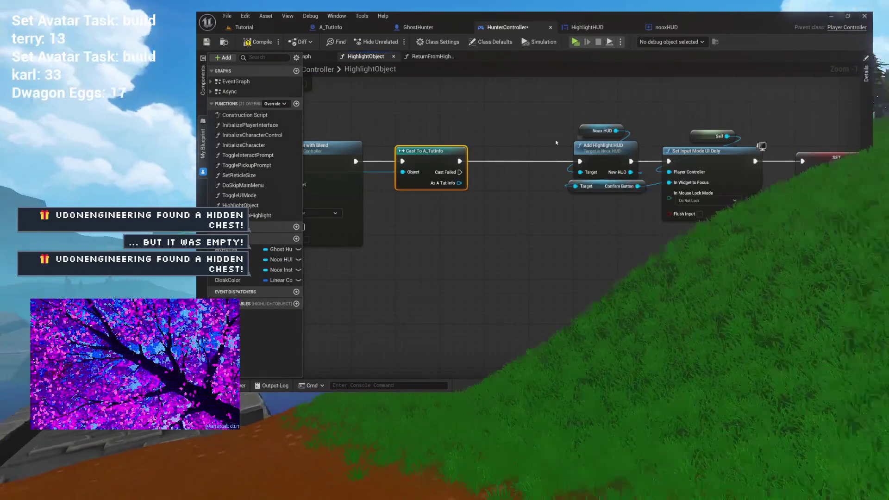
pyautogui.click(556, 142)
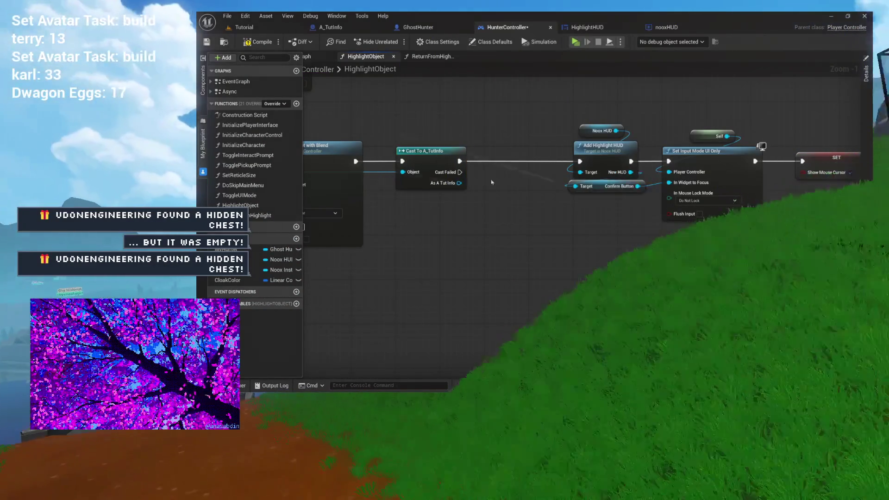
pyautogui.doubleClick(597, 152)
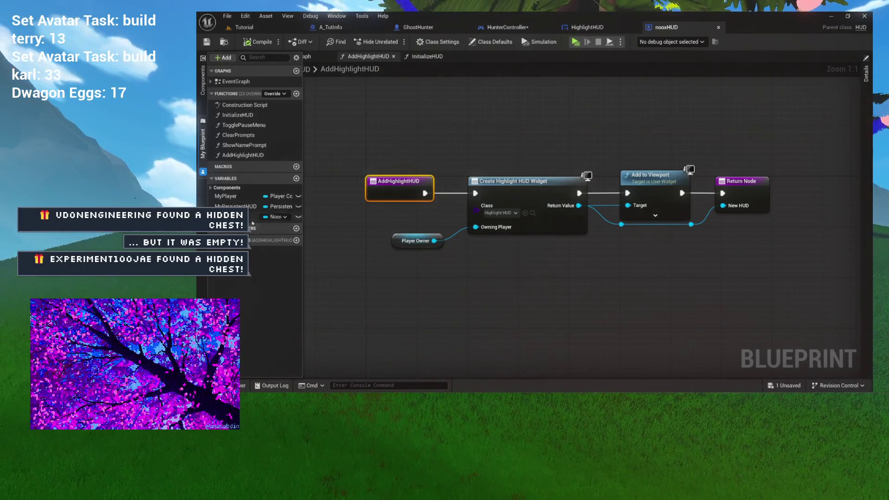
# - Compare nooxHUD's AddHighlightHUD function with HunterController's HighlightObject call to it
pyautogui.click(865, 110)
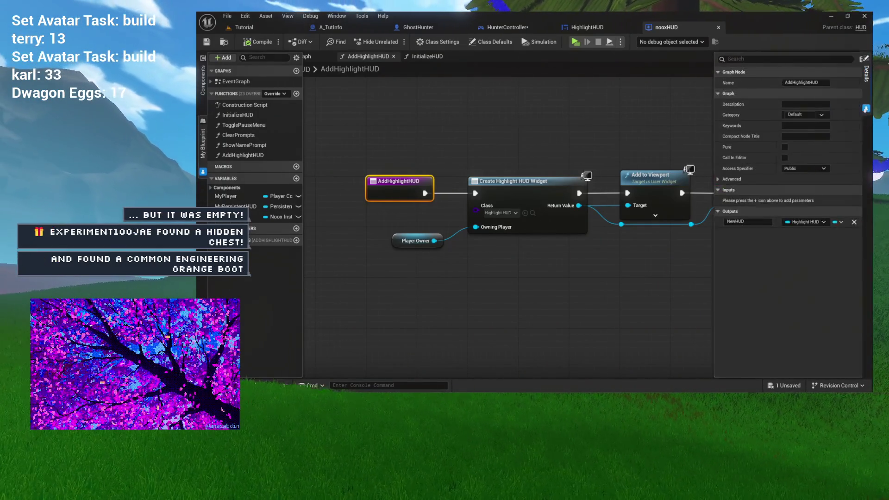
pyautogui.click(509, 30)
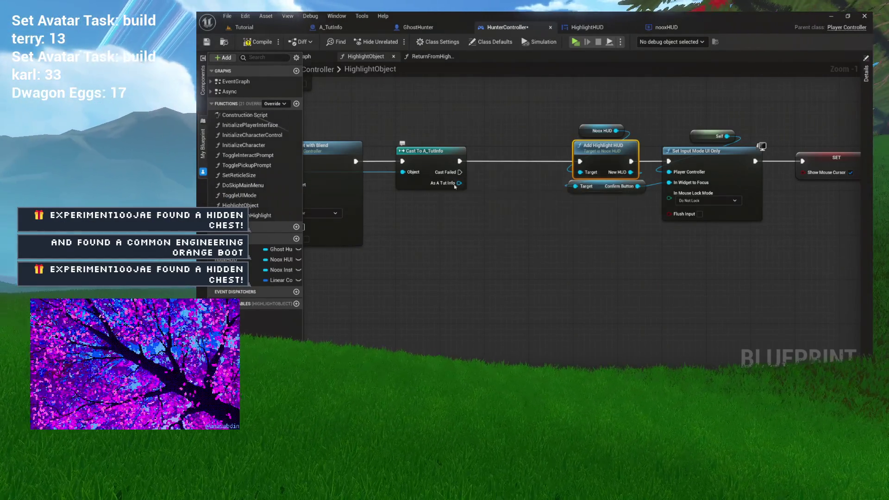
pyautogui.click(686, 29)
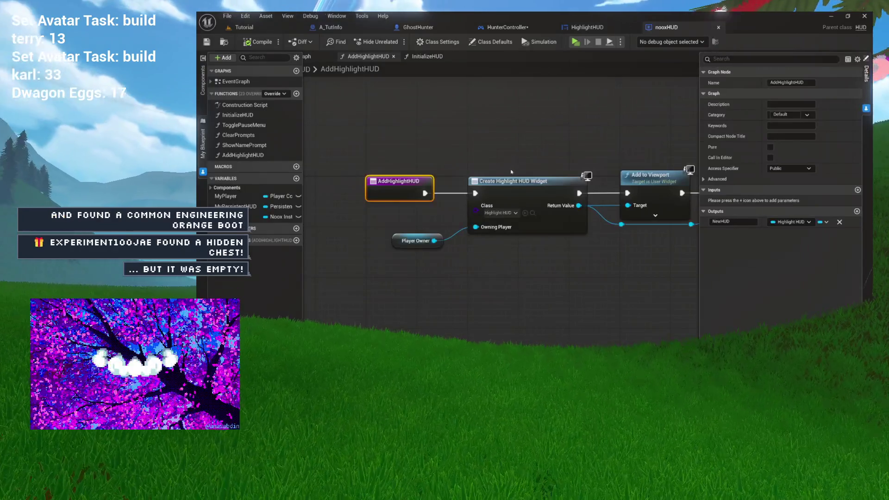
pyautogui.moveTo(512, 172); pyautogui.dragTo(459, 161)
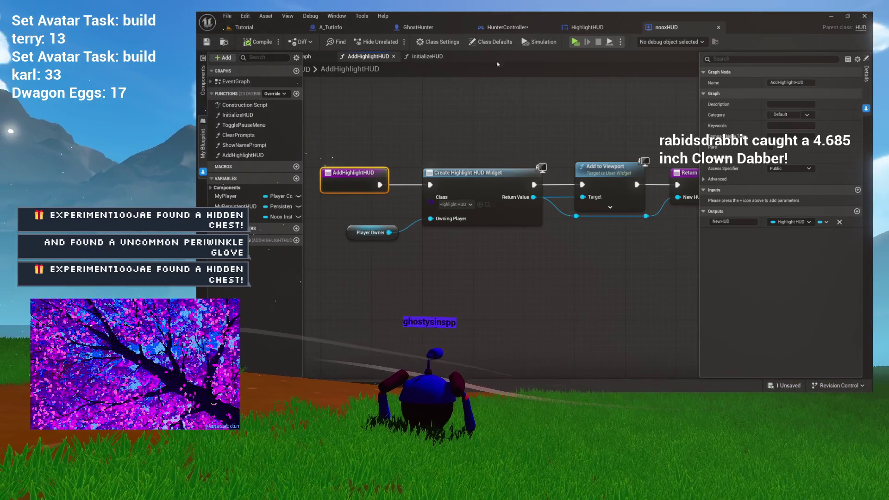
pyautogui.click(505, 32)
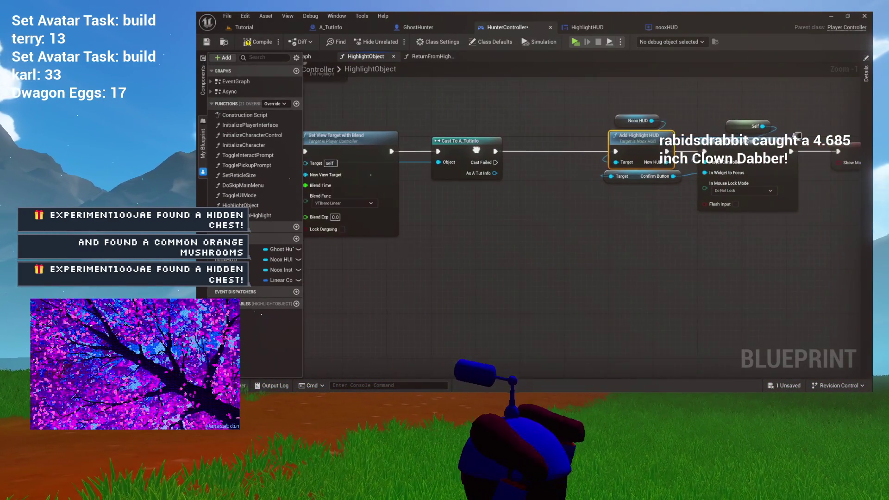
pyautogui.doubleClick(615, 144)
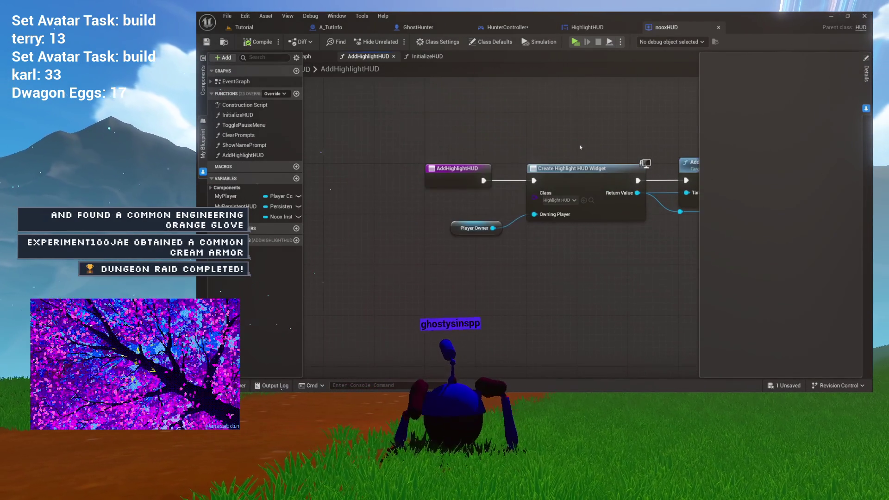
# - Give AddHighlightHUD an Actor object reference input named NextHighlight, then open the HighlightHUD widget
pyautogui.click(449, 168)
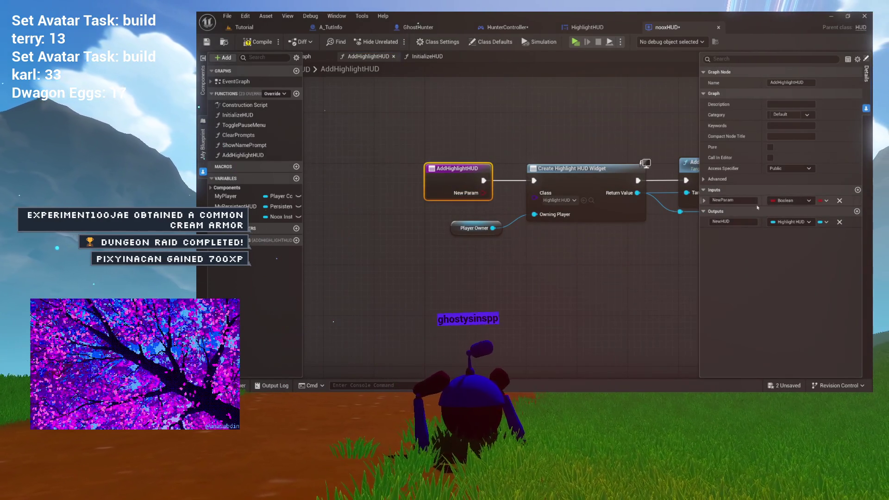
pyautogui.click(784, 201)
pyautogui.write('actor')
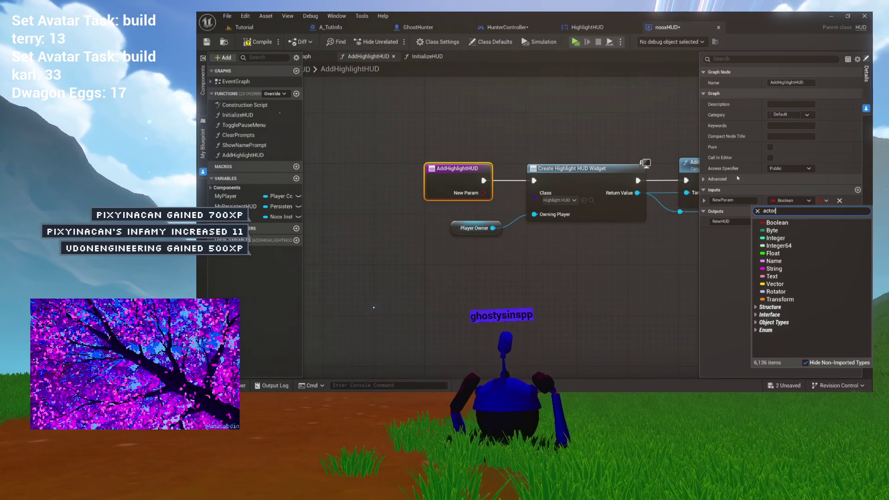
pyautogui.moveTo(778, 294)
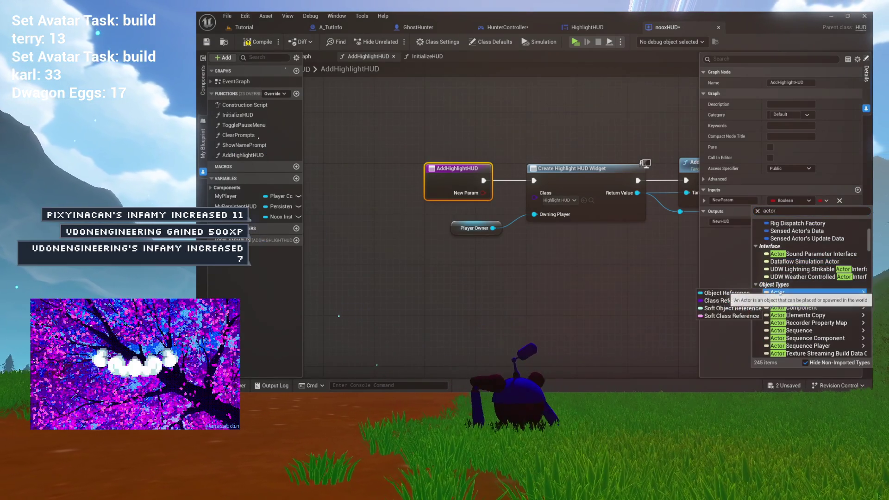
pyautogui.click(742, 293)
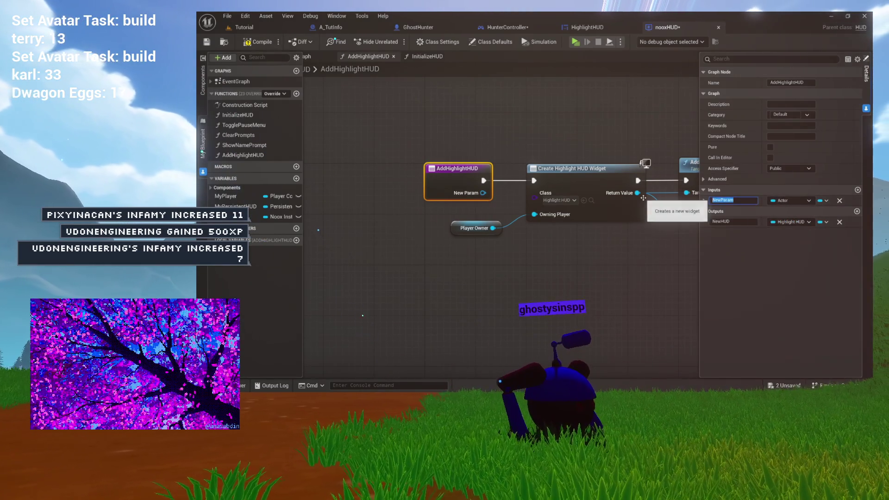
pyautogui.write('NextHighlight')
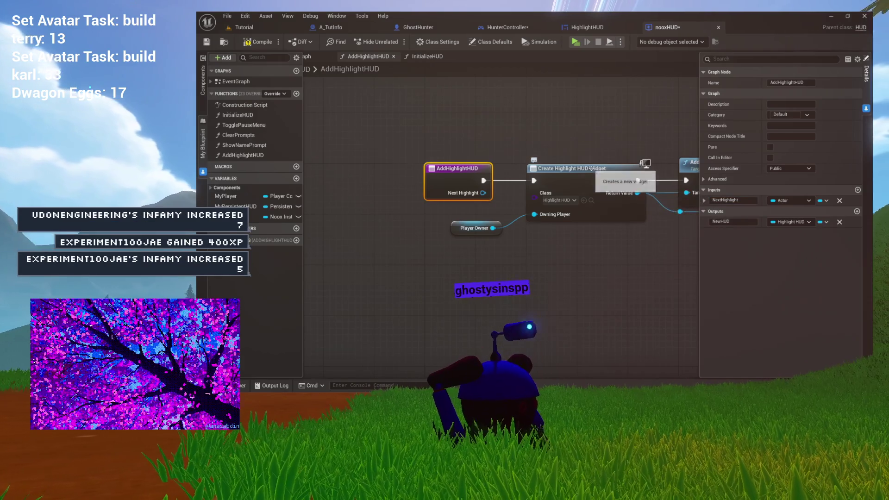
pyautogui.scroll(-2, 516, 121)
pyautogui.moveTo(515, 120); pyautogui.dragTo(491, 136)
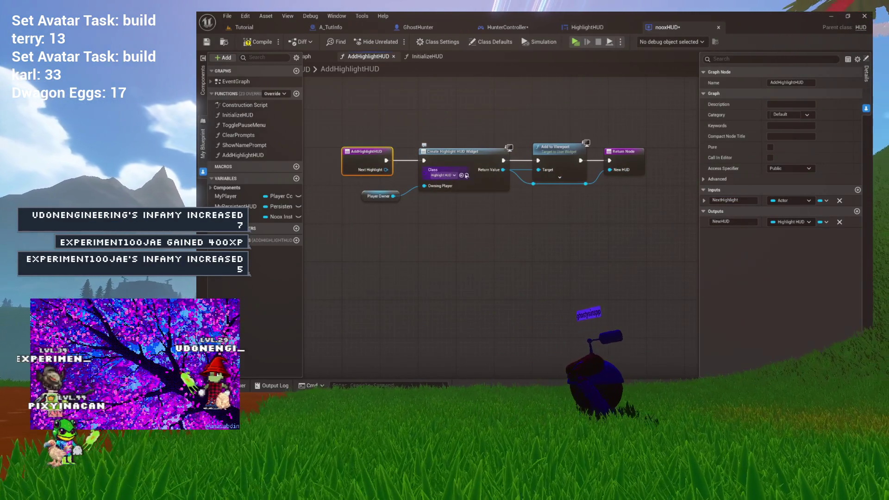
pyautogui.hotkey('ctrl', 'space')
pyautogui.doubleClick(327, 280)
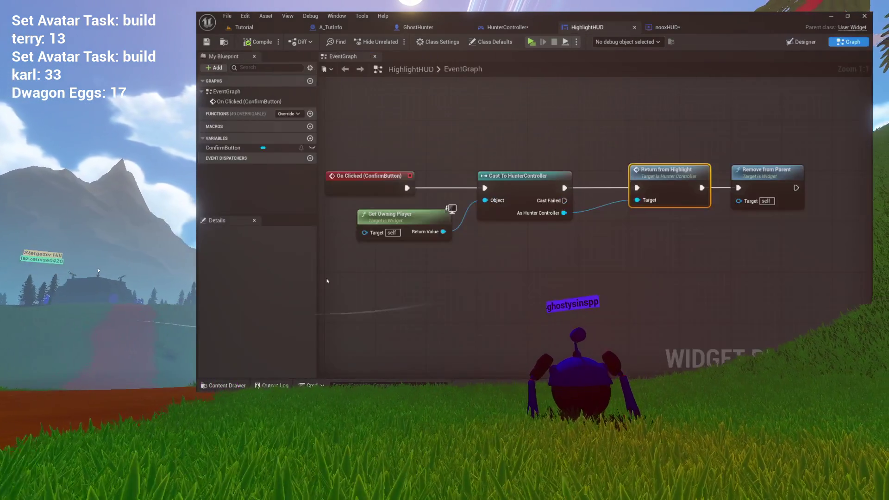
# - Review the On Clicked → Cast To HunterController → Remove from Parent chain, then add a widget variable
pyautogui.moveTo(495, 114); pyautogui.dragTo(550, 140)
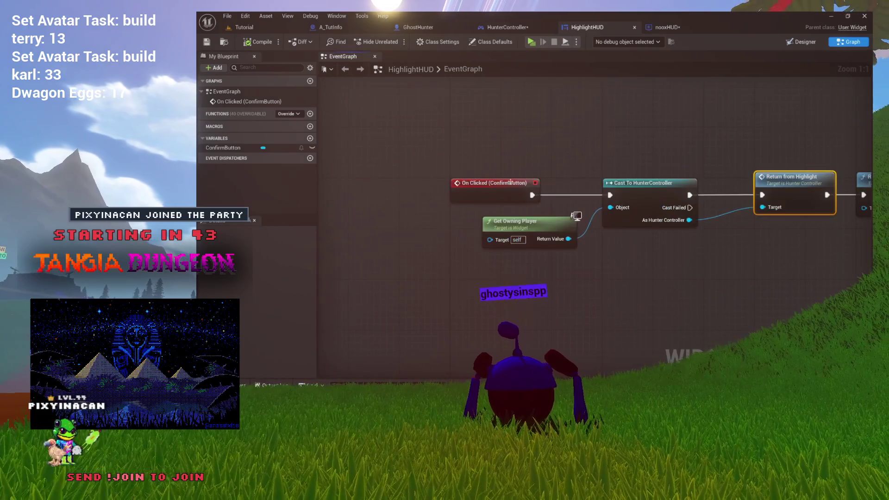
pyautogui.moveTo(573, 191); pyautogui.dragTo(531, 199)
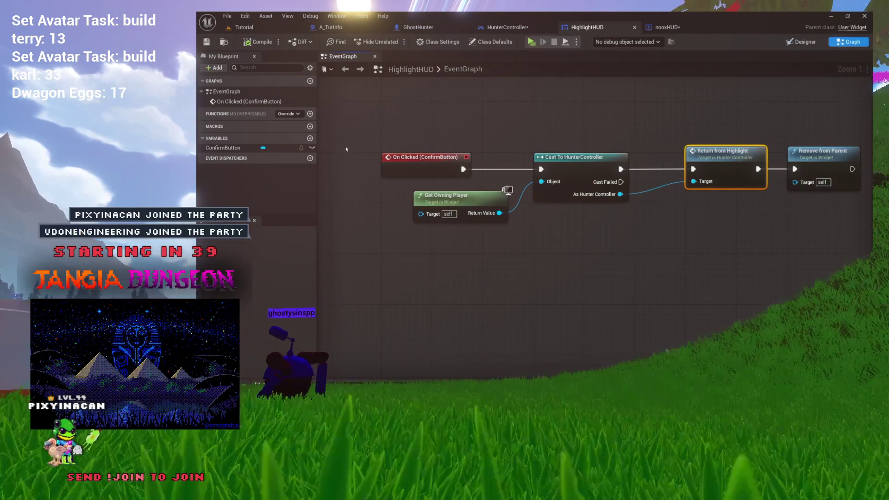
pyautogui.moveTo(613, 125)
pyautogui.mouseDown()
pyautogui.moveTo(478, 124)
pyautogui.moveTo(581, 129)
pyautogui.moveTo(597, 139)
pyautogui.mouseUp()
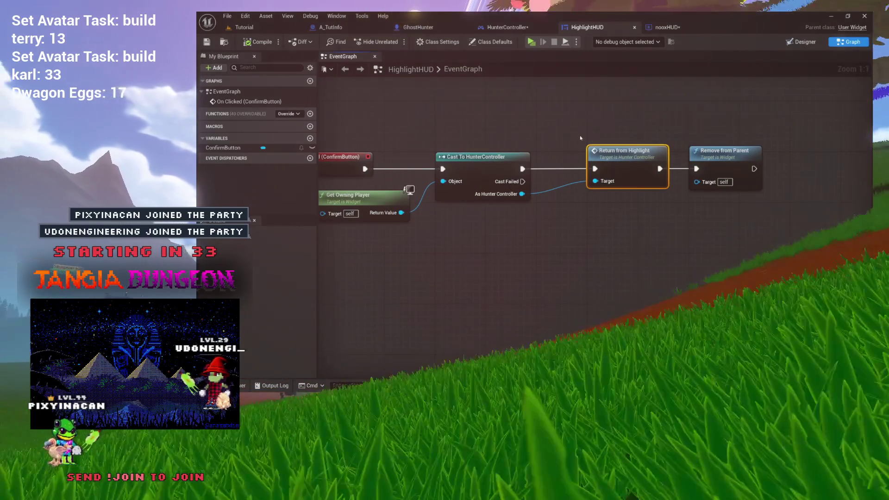
pyautogui.moveTo(668, 137); pyautogui.dragTo(607, 134)
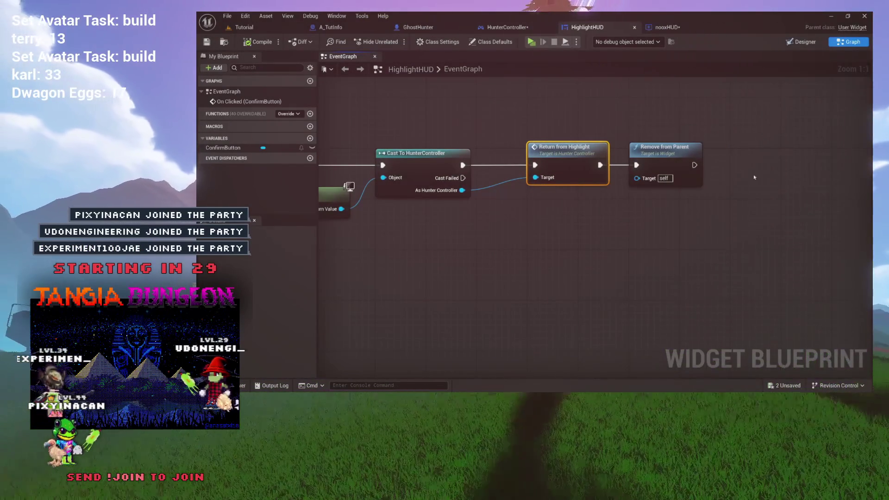
pyautogui.moveTo(559, 122); pyautogui.dragTo(693, 130)
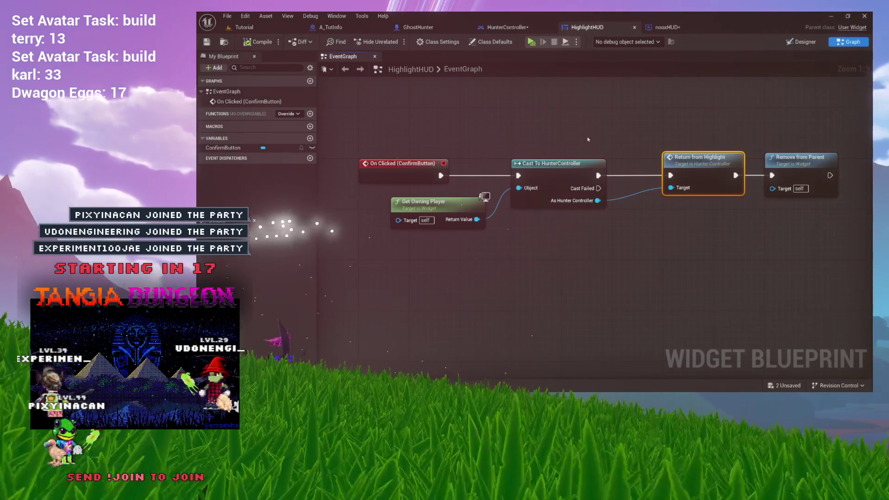
pyautogui.moveTo(564, 133); pyautogui.dragTo(492, 135)
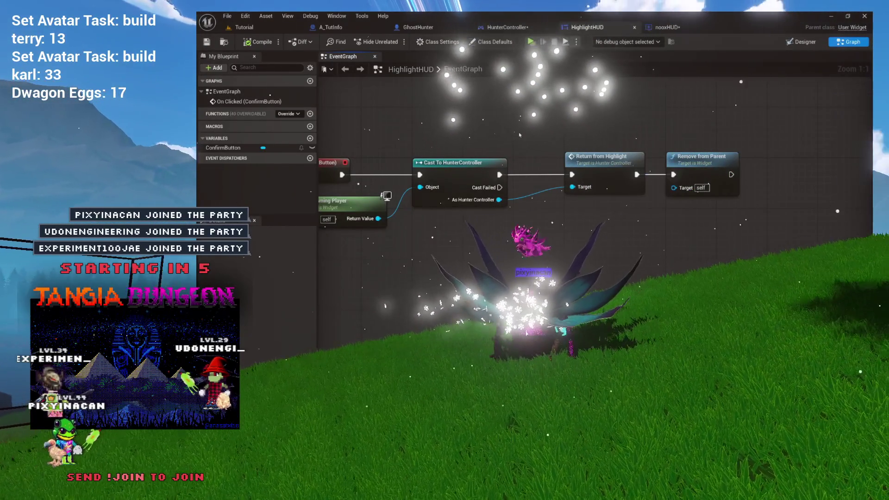
pyautogui.moveTo(426, 142); pyautogui.dragTo(502, 144)
pyautogui.click(518, 167)
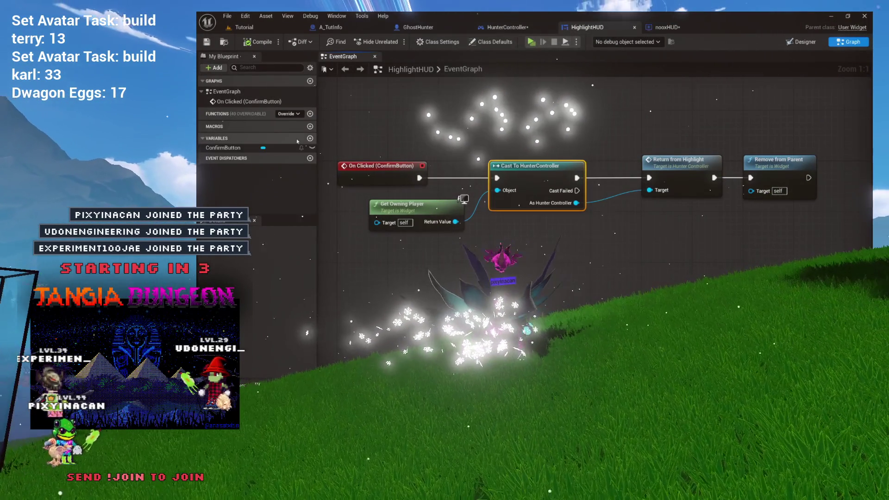
pyautogui.click(310, 138)
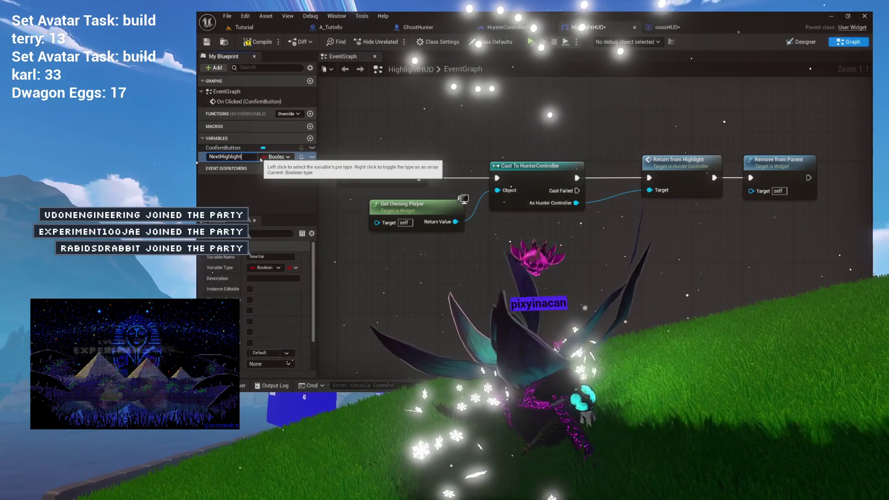
# - Name the variable NextHighlight, type it as an Actor object reference, and drop a getter in the graph
pyautogui.write('t')
pyautogui.click(273, 156)
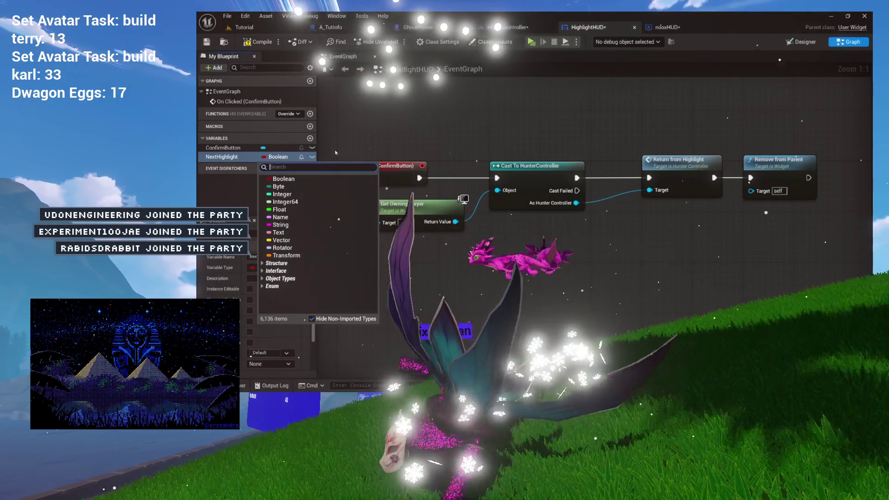
pyautogui.write('actor')
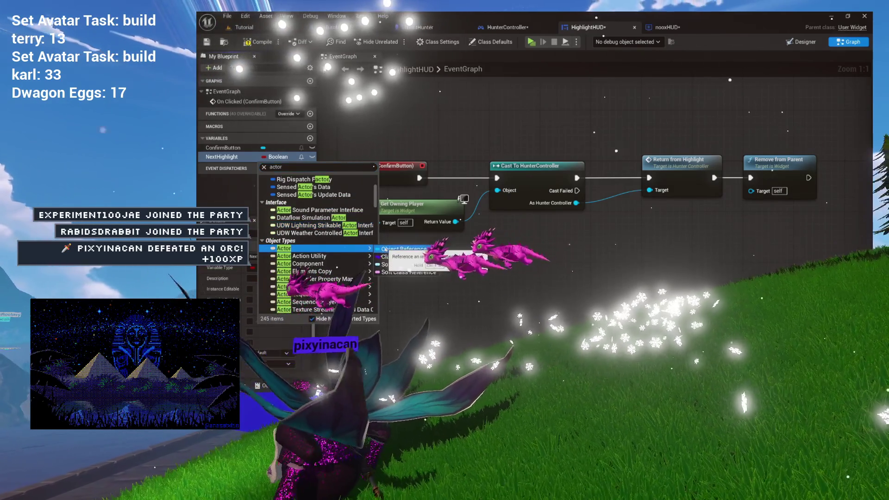
pyautogui.click(387, 250)
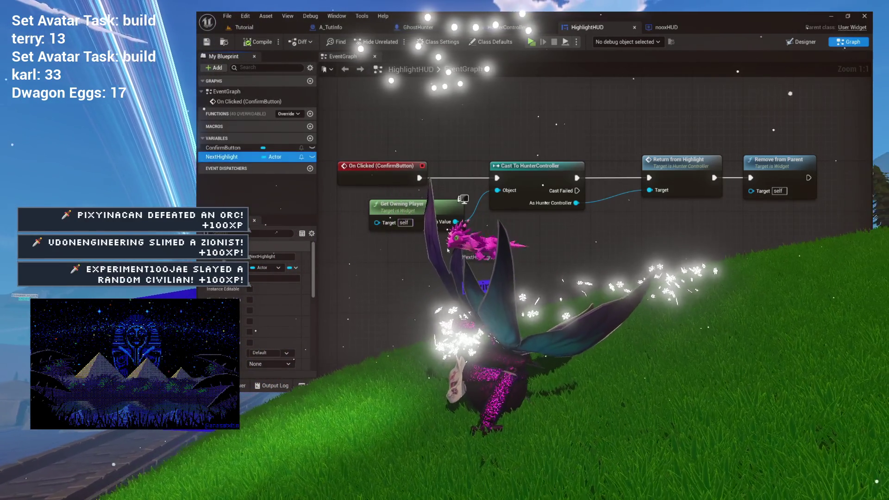
pyautogui.moveTo(222, 157); pyautogui.dragTo(457, 250)
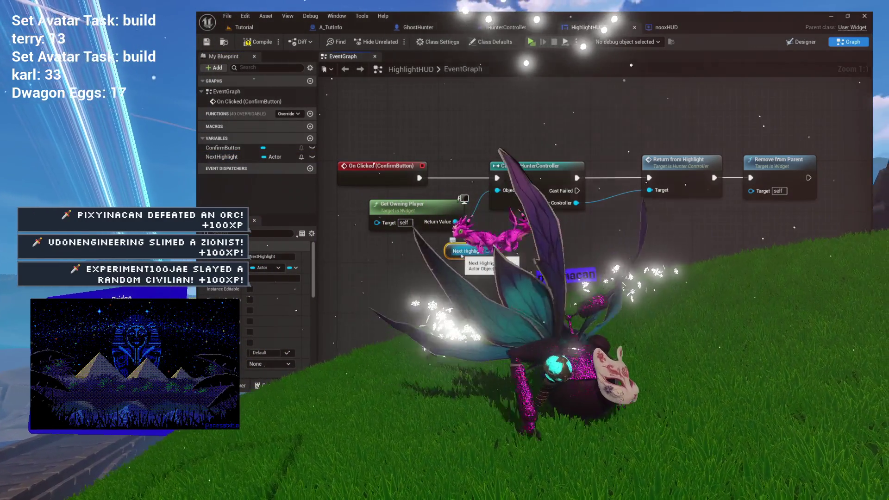
# - Make the NextHighlight getter a validated Get and route Is Not Valid to Cast To HunterController
pyautogui.rightClick(484, 252)
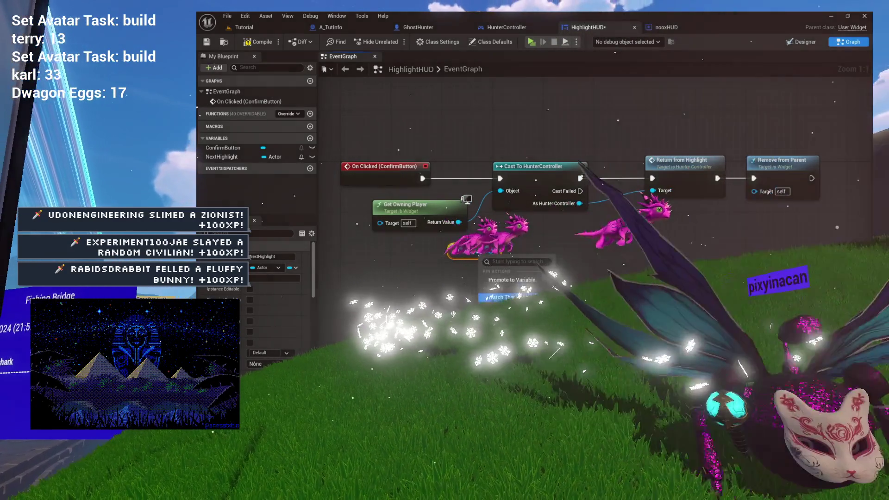
pyautogui.click(512, 320)
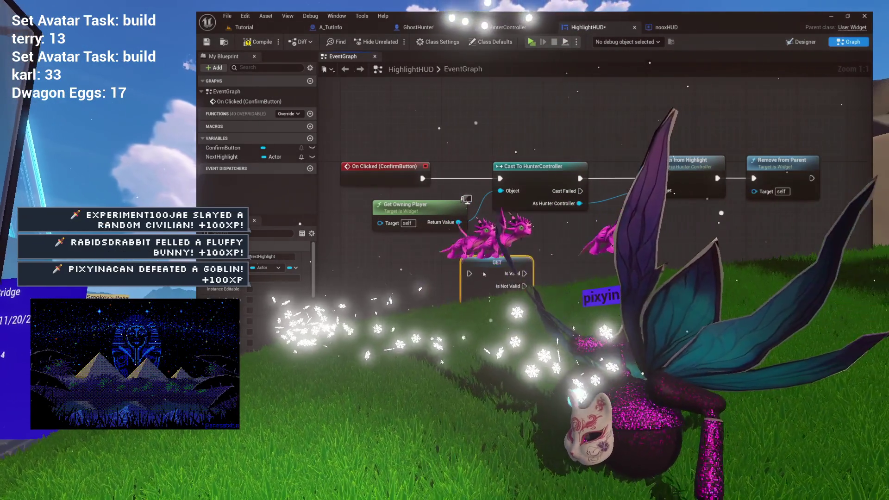
pyautogui.moveTo(609, 218); pyautogui.dragTo(493, 203)
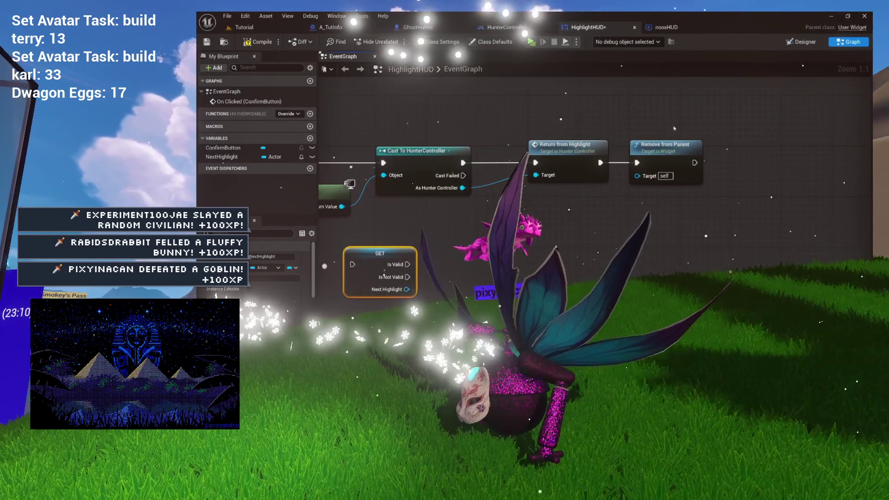
pyautogui.moveTo(429, 159); pyautogui.dragTo(630, 159)
pyautogui.moveTo(365, 265)
pyautogui.mouseDown()
pyautogui.moveTo(383, 215)
pyautogui.moveTo(491, 236)
pyautogui.moveTo(493, 207)
pyautogui.mouseUp()
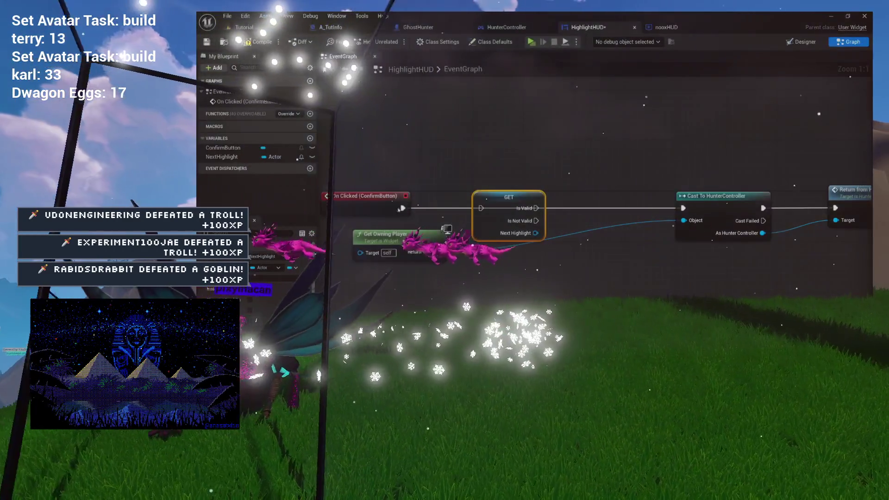
pyautogui.moveTo(401, 208); pyautogui.dragTo(480, 208)
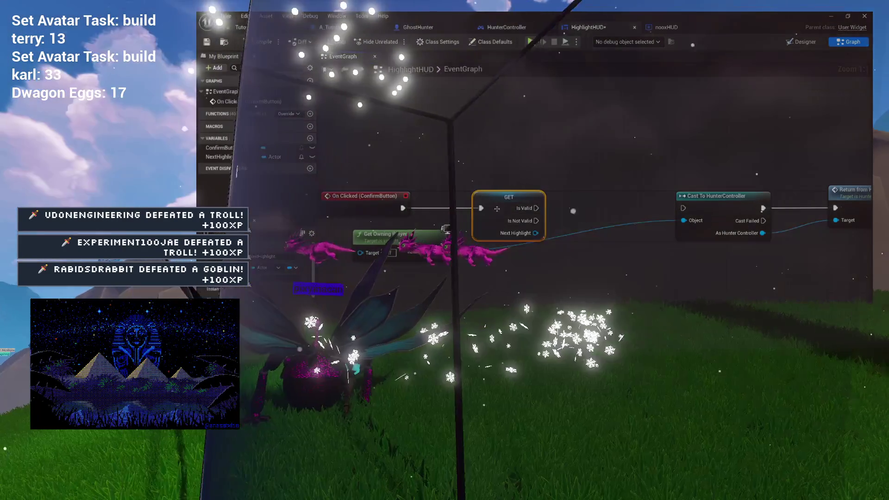
pyautogui.moveTo(536, 208); pyautogui.dragTo(682, 208)
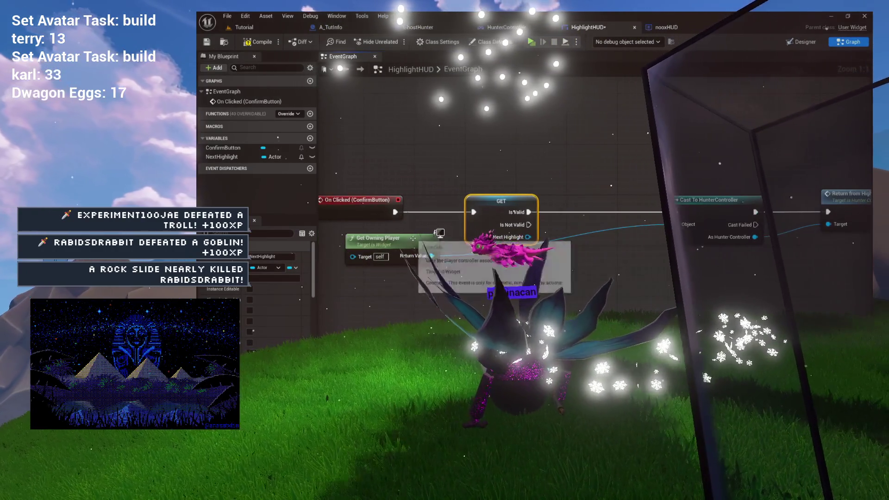
pyautogui.moveTo(394, 242); pyautogui.dragTo(570, 265)
pyautogui.keyDown('alt'); pyautogui.click(517, 212); pyautogui.keyUp('alt')
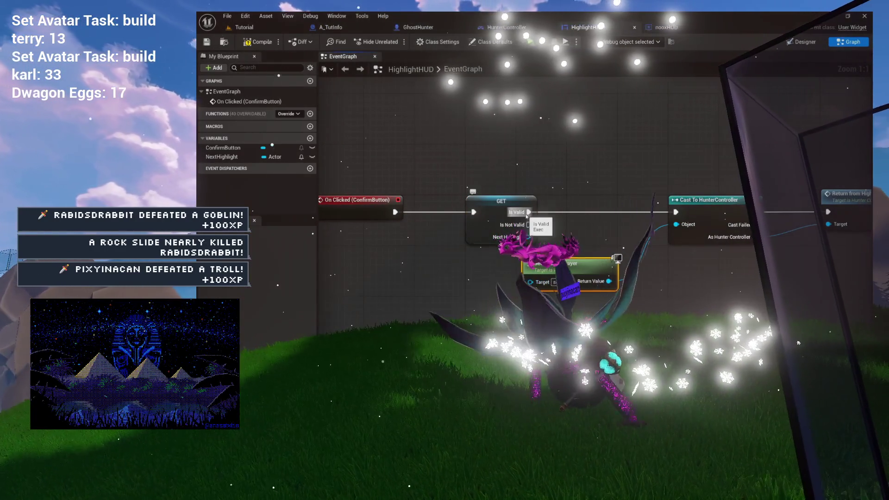
pyautogui.moveTo(528, 224); pyautogui.dragTo(676, 212)
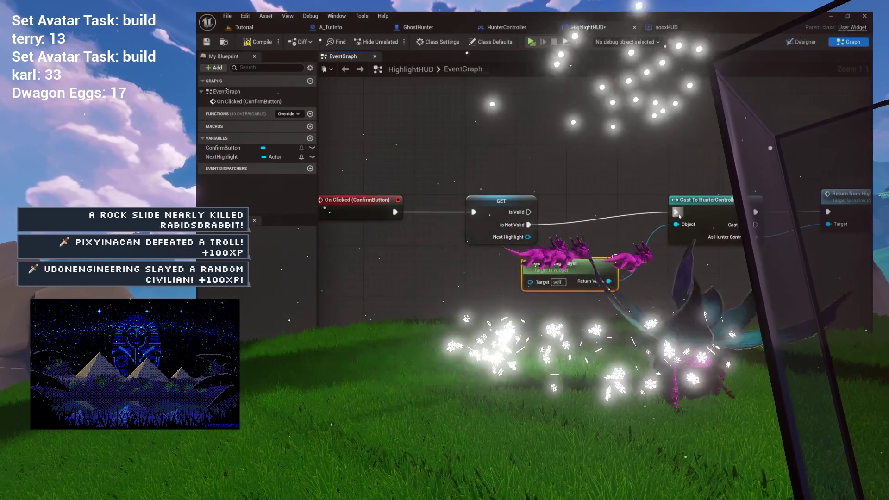
# - Tidy the node layout and paste in another Get Owning Player node
pyautogui.scroll(-2, 631, 202)
pyautogui.moveTo(794, 175); pyautogui.dragTo(523, 250)
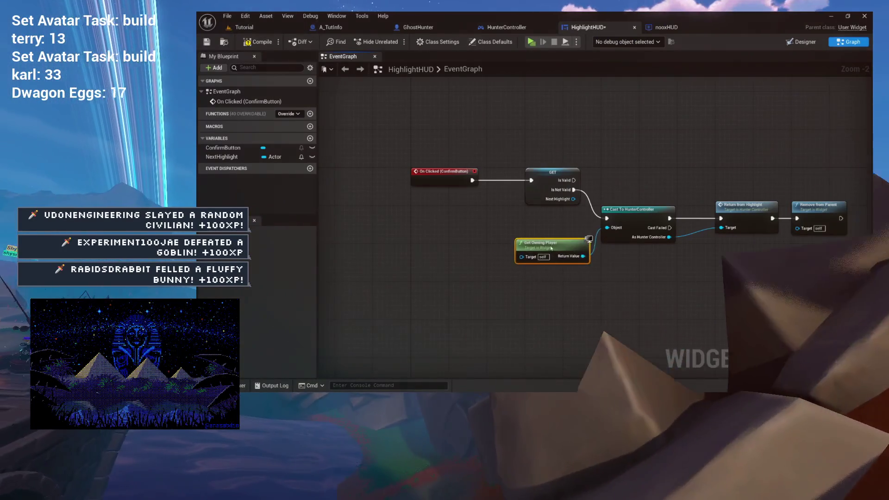
pyautogui.moveTo(551, 248); pyautogui.dragTo(547, 233)
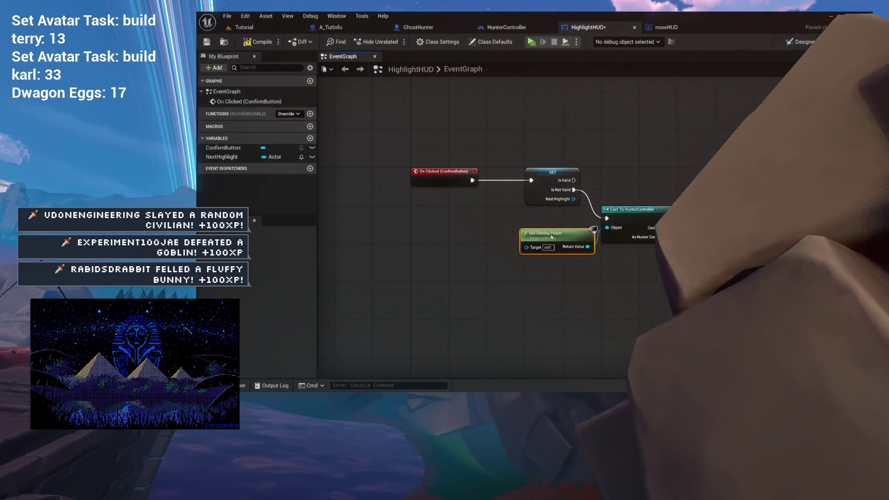
pyautogui.scroll(2, 602, 256)
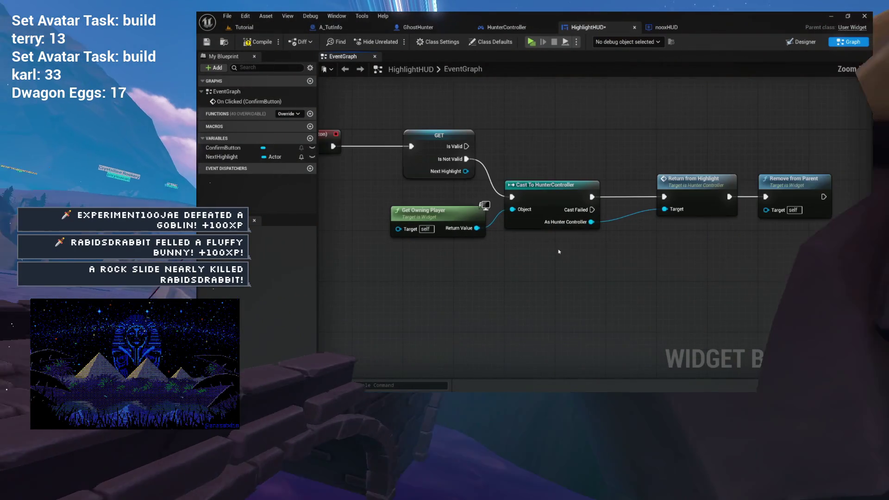
pyautogui.moveTo(572, 183); pyautogui.dragTo(559, 183)
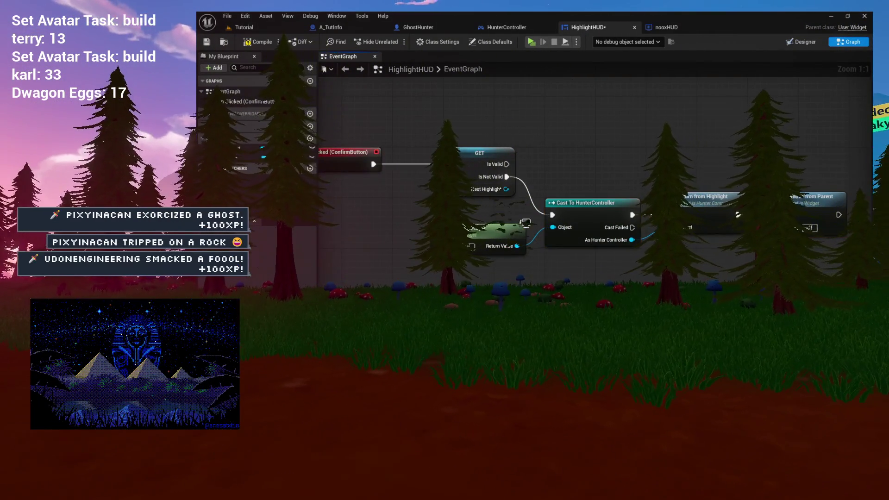
pyautogui.moveTo(619, 176); pyautogui.dragTo(619, 223)
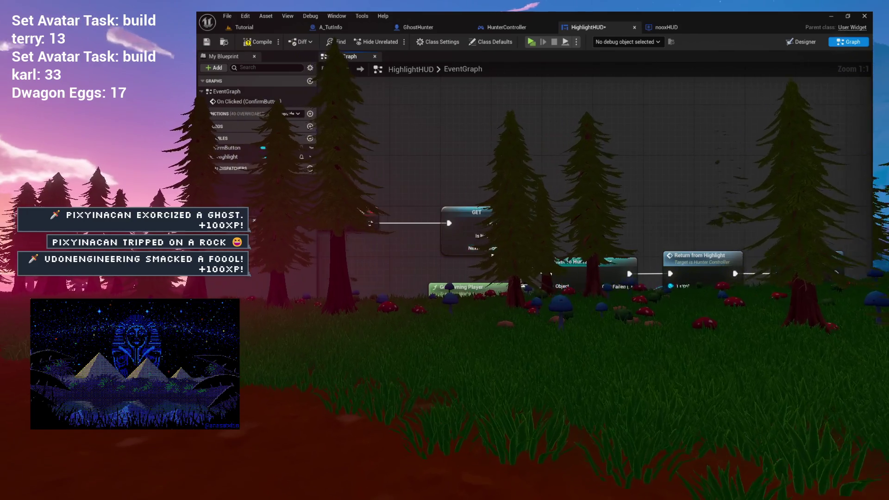
pyautogui.moveTo(489, 253)
pyautogui.mouseDown()
pyautogui.moveTo(522, 232)
pyautogui.moveTo(458, 232)
pyautogui.mouseUp()
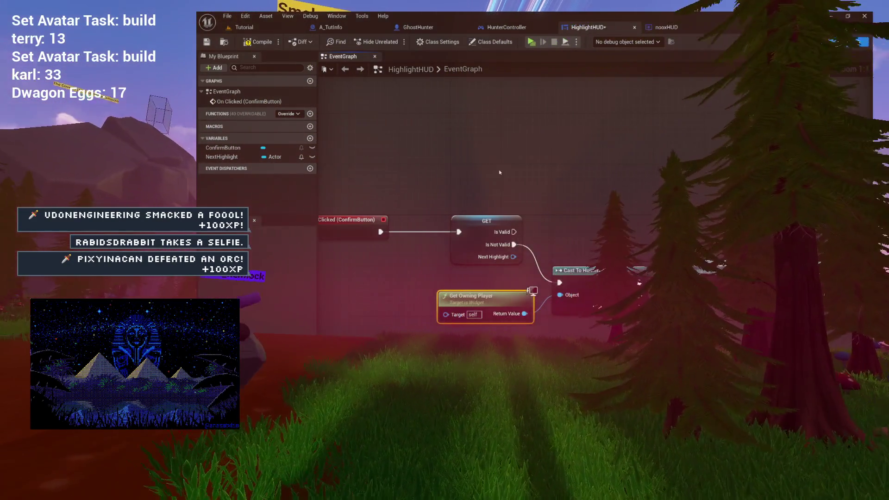
pyautogui.moveTo(457, 232); pyautogui.dragTo(488, 232)
pyautogui.hotkey('ctrl', 'v')
pyautogui.moveTo(434, 134)
pyautogui.mouseDown()
pyautogui.moveTo(333, 136)
pyautogui.moveTo(334, 177)
pyautogui.moveTo(353, 181)
pyautogui.mouseUp()
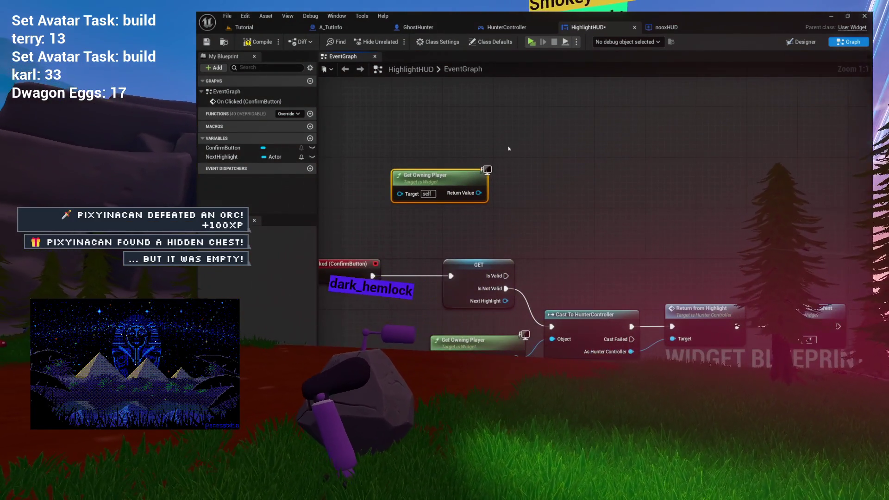
pyautogui.click(499, 28)
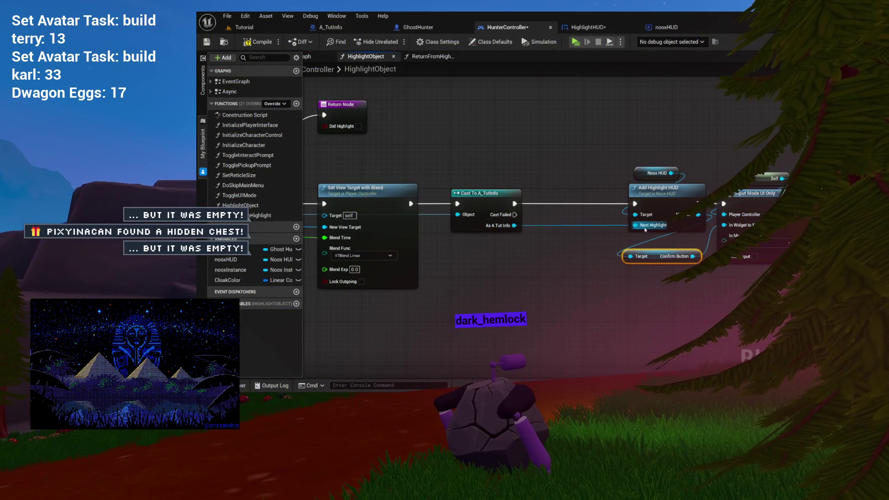
# - Shift the Add Highlight HUD and Noox HUD nodes further left in HighlightObject
pyautogui.moveTo(539, 238)
pyautogui.mouseDown()
pyautogui.moveTo(436, 230)
pyautogui.moveTo(489, 228)
pyautogui.moveTo(533, 200)
pyautogui.moveTo(576, 198)
pyautogui.mouseUp()
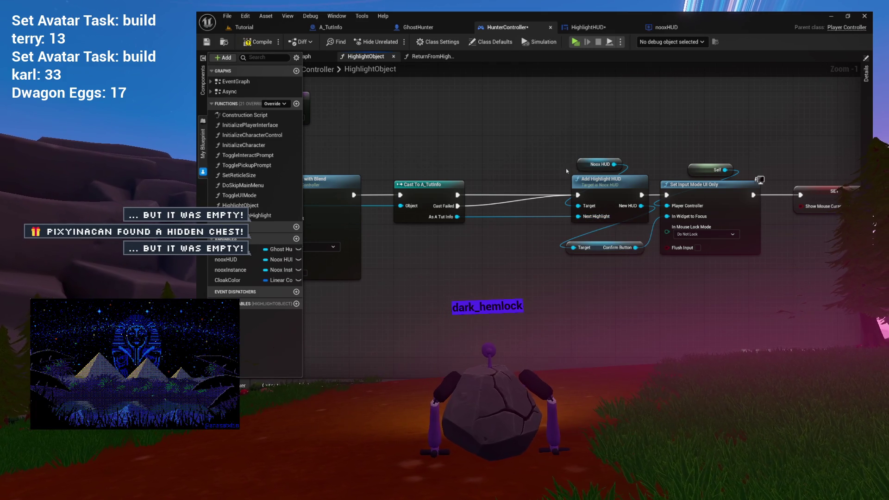
pyautogui.moveTo(588, 183); pyautogui.dragTo(545, 185)
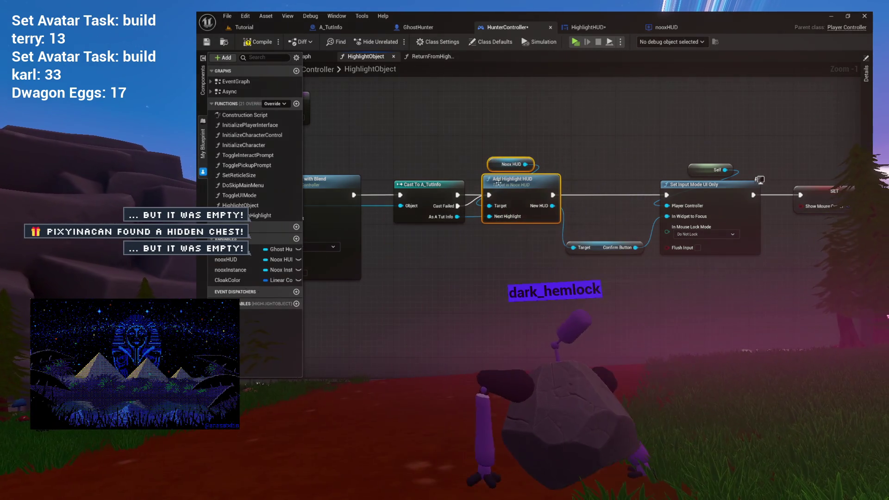
pyautogui.scroll(7, 509, 185)
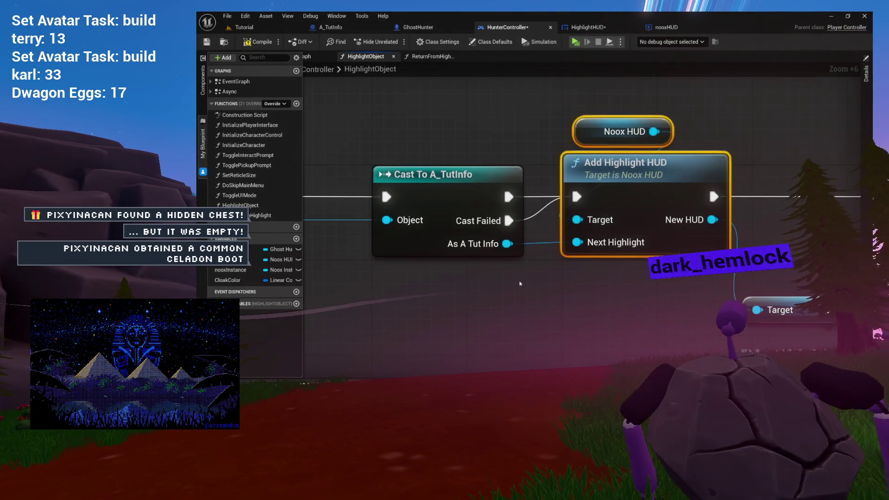
# - Reposition Cast To A_TutInfo below the Set View Target node
pyautogui.moveTo(522, 283); pyautogui.dragTo(645, 194)
pyautogui.click(580, 278)
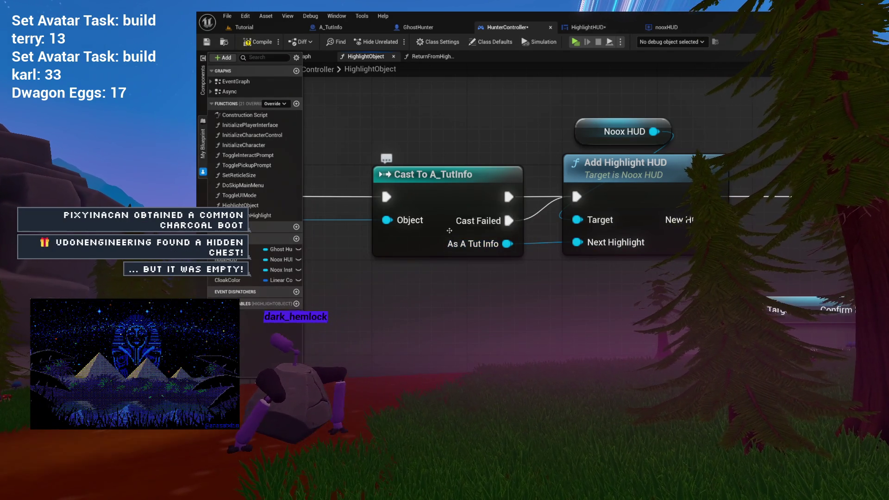
pyautogui.scroll(-7, 501, 247)
pyautogui.moveTo(471, 231)
pyautogui.mouseDown()
pyautogui.moveTo(738, 232)
pyautogui.moveTo(640, 229)
pyautogui.moveTo(585, 196)
pyautogui.mouseUp()
pyautogui.moveTo(605, 159)
pyautogui.mouseDown()
pyautogui.moveTo(598, 194)
pyautogui.moveTo(538, 303)
pyautogui.moveTo(559, 278)
pyautogui.mouseUp()
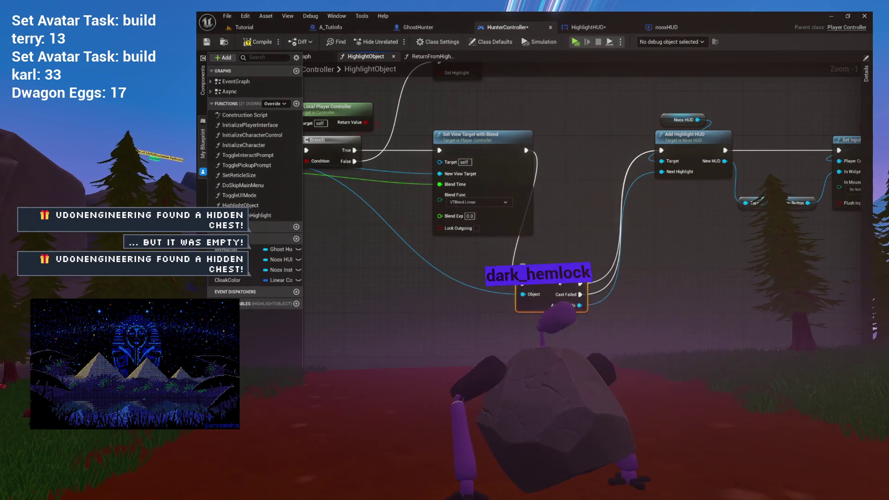
# - Convert Cast To A_TutInfo into a pure cast and place it beside Set View Target
pyautogui.rightClick(560, 277)
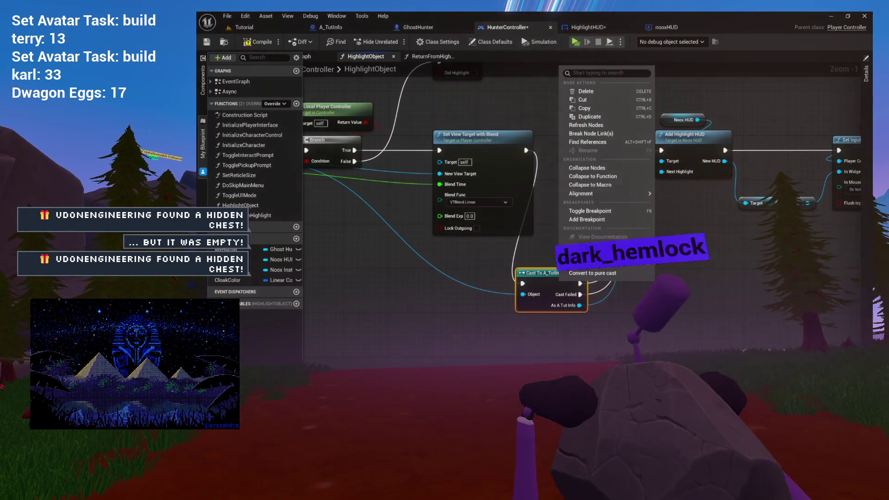
pyautogui.click(576, 275)
pyautogui.moveTo(576, 275)
pyautogui.mouseDown()
pyautogui.moveTo(602, 198)
pyautogui.moveTo(519, 273)
pyautogui.mouseUp()
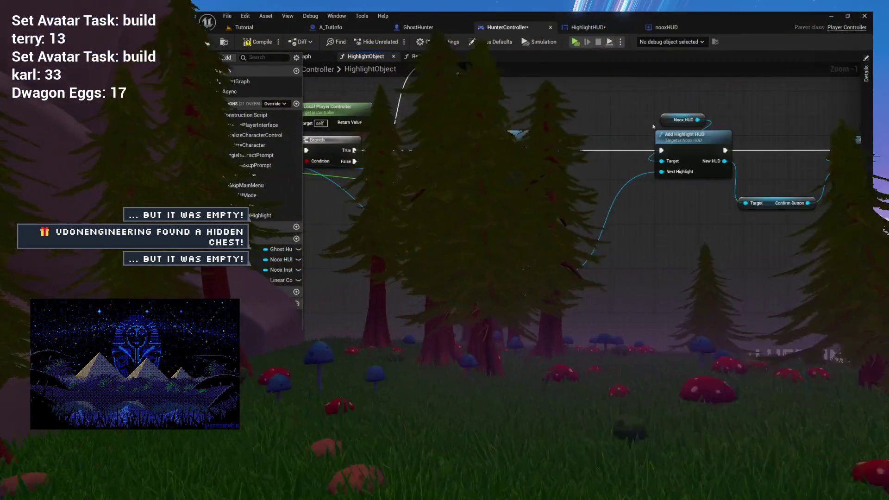
# - Move Add Highlight HUD and Noox HUD left, with the pure cast just below them
pyautogui.click(683, 120)
pyautogui.keyDown('shift'); pyautogui.click(699, 140); pyautogui.keyUp('shift')
pyautogui.moveTo(698, 141); pyautogui.dragTo(609, 140)
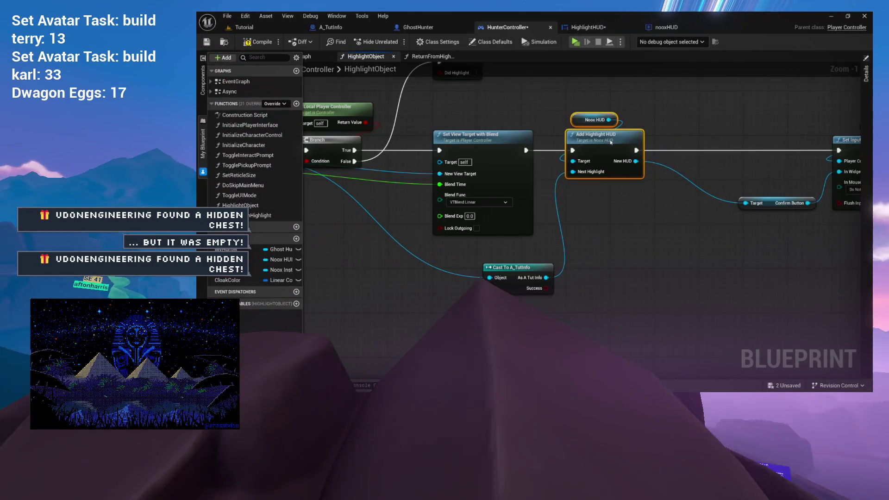
pyautogui.moveTo(506, 275); pyautogui.dragTo(595, 198)
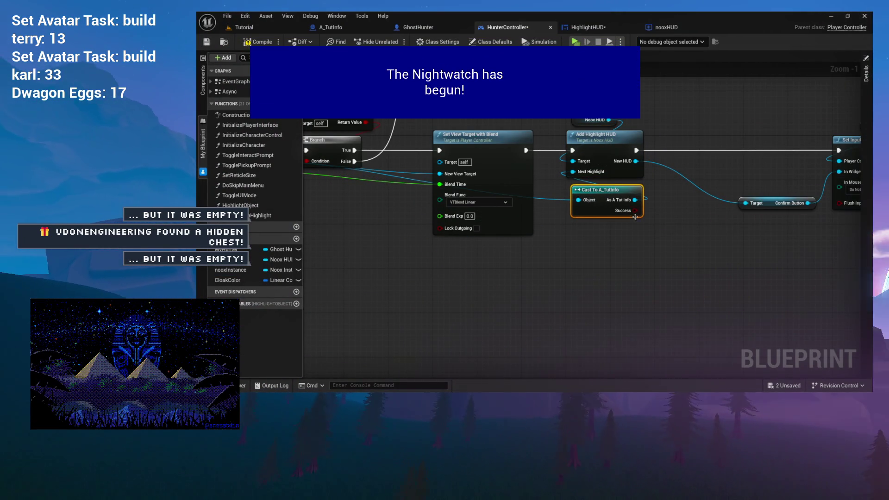
# - Compact the later nodes: Self, Set Input Mode UI Only, SET Show Mouse Cursor and Return Node
pyautogui.moveTo(597, 264); pyautogui.dragTo(382, 288)
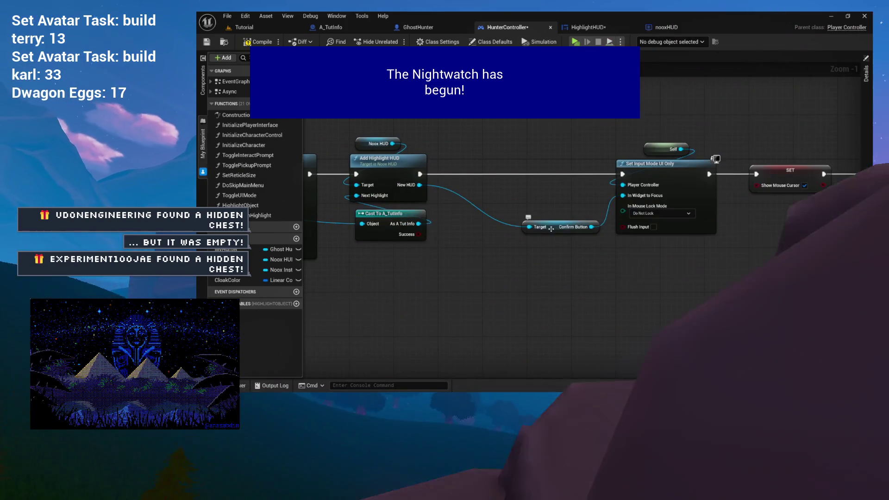
pyautogui.moveTo(530, 227)
pyautogui.mouseDown()
pyautogui.moveTo(542, 230)
pyautogui.moveTo(500, 220)
pyautogui.moveTo(552, 217)
pyautogui.moveTo(519, 211)
pyautogui.mouseUp()
pyautogui.moveTo(618, 140)
pyautogui.mouseDown()
pyautogui.moveTo(701, 169)
pyautogui.moveTo(612, 170)
pyautogui.mouseUp()
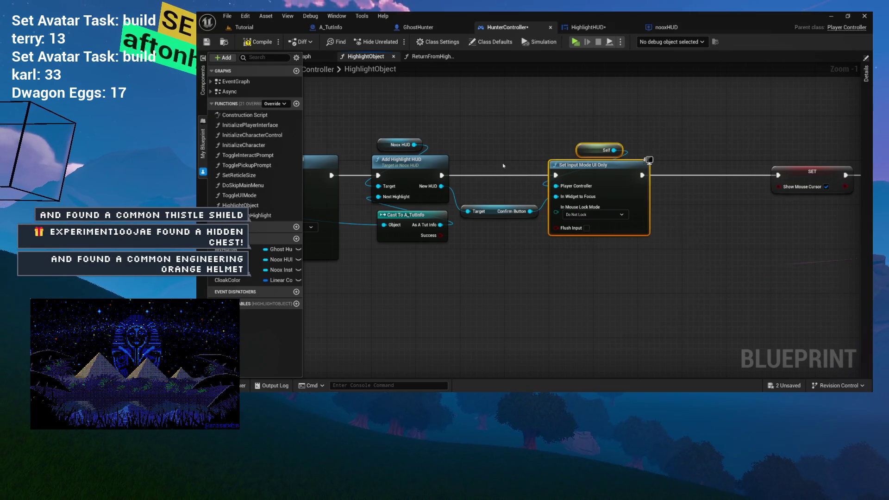
pyautogui.moveTo(815, 180)
pyautogui.mouseDown()
pyautogui.moveTo(725, 180)
pyautogui.moveTo(633, 224)
pyautogui.moveTo(543, 218)
pyautogui.mouseUp()
pyautogui.moveTo(648, 178); pyautogui.dragTo(572, 174)
pyautogui.click(476, 134)
# - Pan back over the whole function and open nooxHUD's AddHighlightHUD function
pyautogui.moveTo(476, 135); pyautogui.dragTo(825, 135)
pyautogui.moveTo(708, 134); pyautogui.dragTo(820, 134)
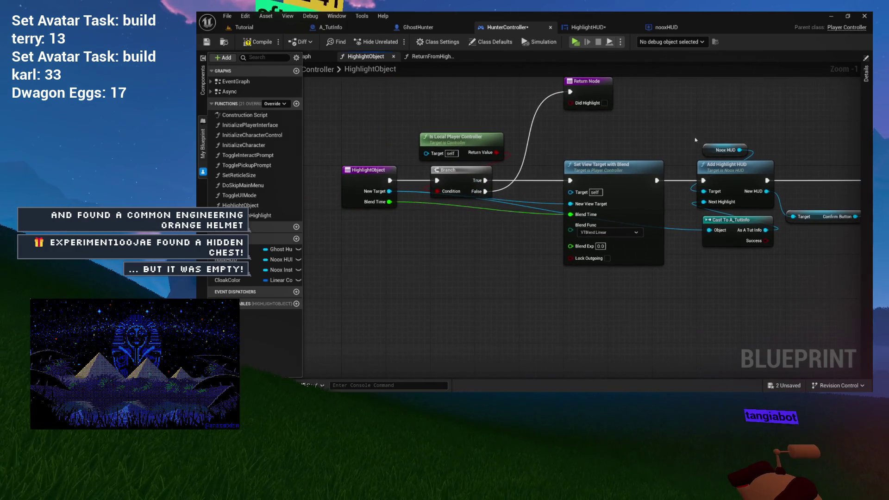
pyautogui.moveTo(800, 194); pyautogui.dragTo(531, 164)
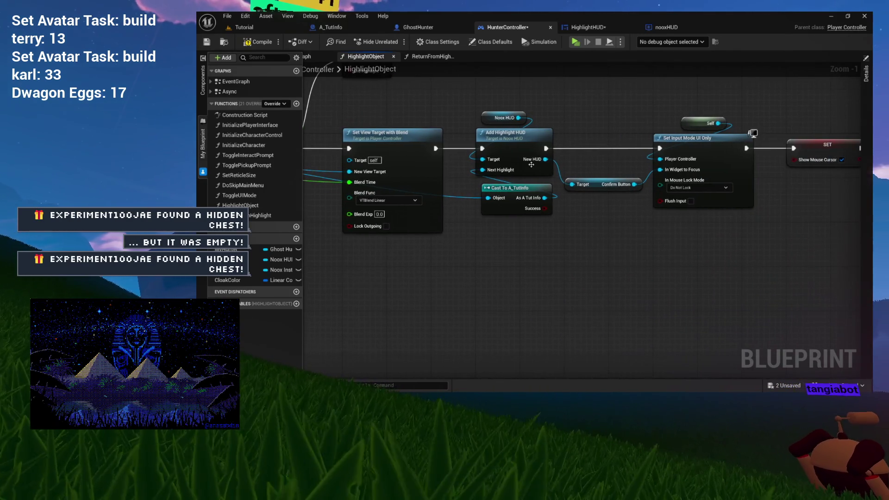
pyautogui.doubleClick(510, 150)
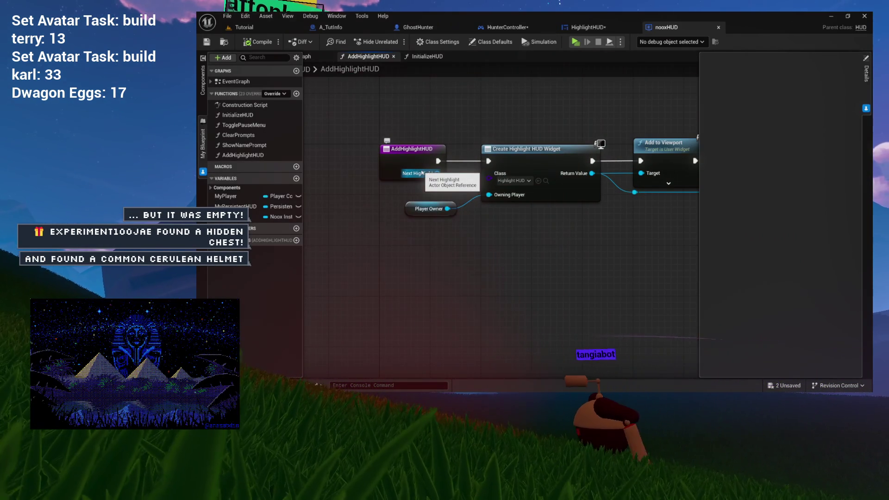
# - Locate HighlightHUD from Create Highlight HUD Widget's class and open the widget blueprint
pyautogui.moveTo(461, 183); pyautogui.dragTo(382, 194)
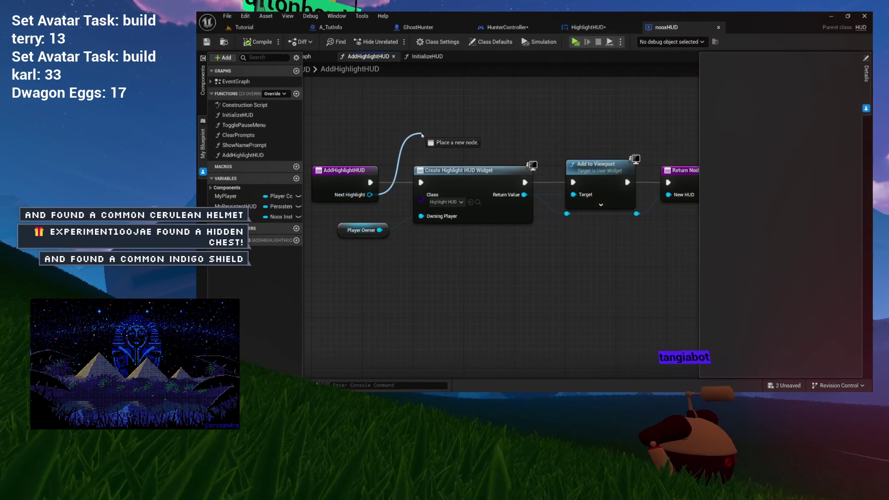
pyautogui.moveTo(429, 118); pyautogui.dragTo(429, 119)
pyautogui.click(388, 123)
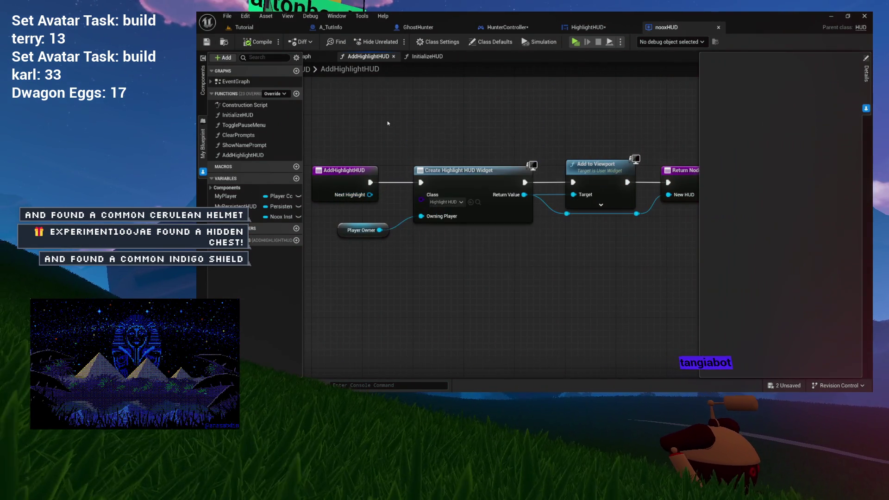
pyautogui.click(469, 179)
pyautogui.click(477, 203)
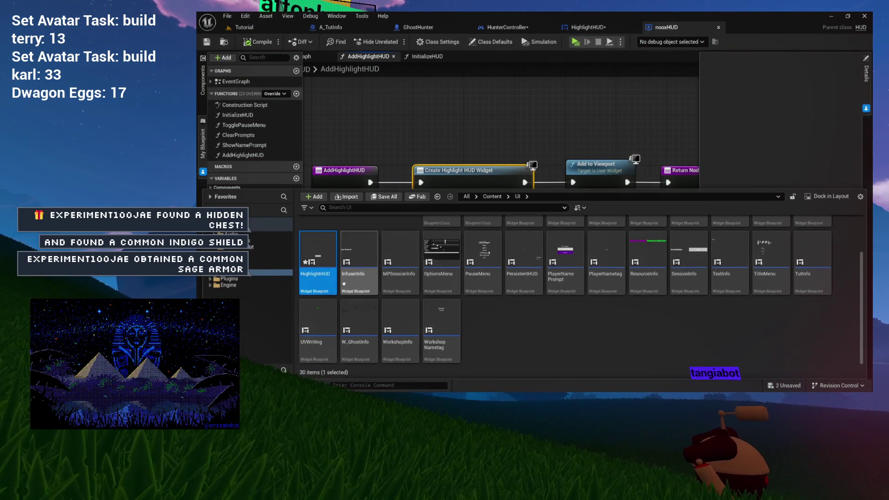
pyautogui.doubleClick(312, 275)
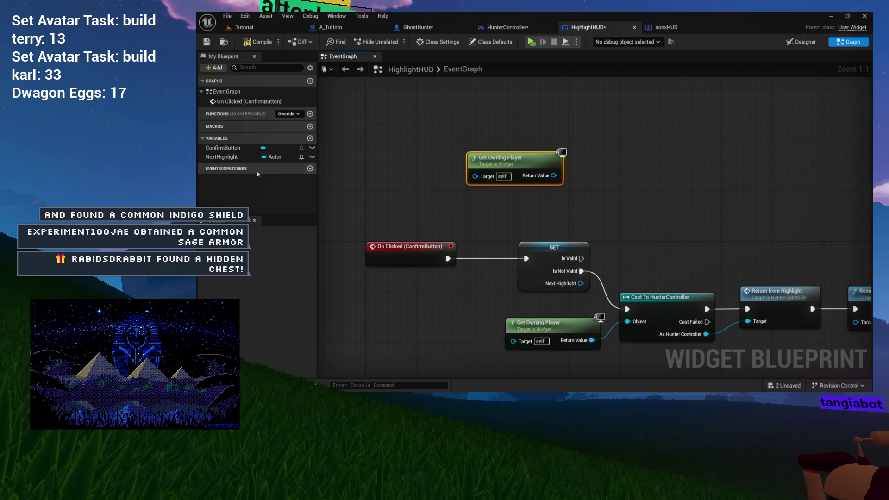
# - Review NextHighlight's variable details, save all, and return to nooxHUD's AddHighlightHUD function
pyautogui.click(305, 157)
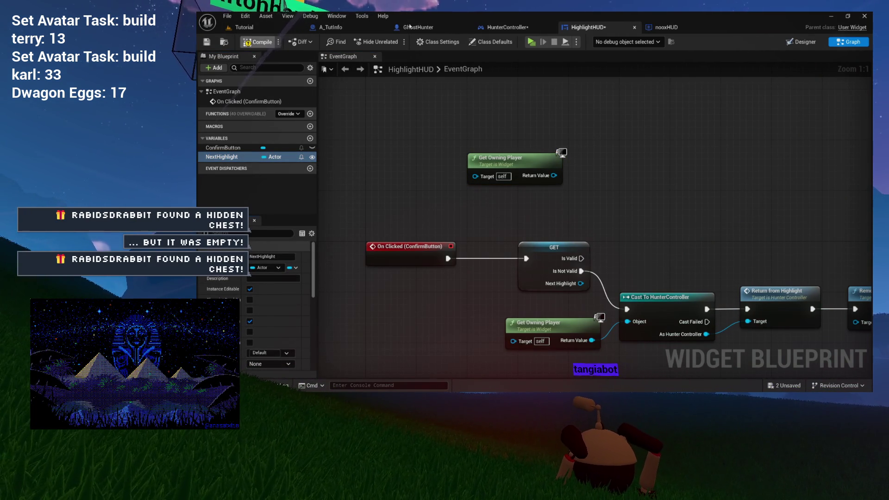
pyautogui.hotkey('ctrl', 'shift', 's')
pyautogui.click(503, 27)
pyautogui.moveTo(444, 163)
pyautogui.mouseDown()
pyautogui.moveTo(510, 171)
pyautogui.moveTo(455, 181)
pyautogui.mouseUp()
pyautogui.doubleClick(532, 152)
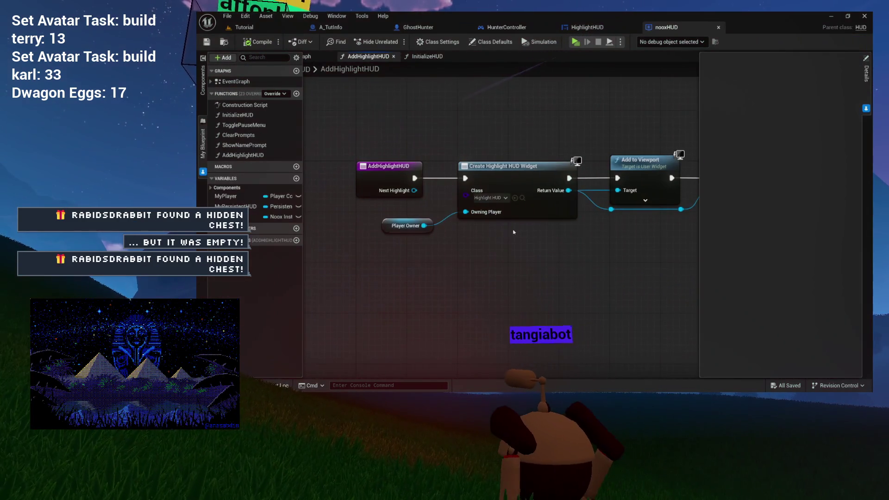
# - Refresh Create Highlight HUD Widget and wire AddHighlightHUD's Next Highlight into its Next Highlight pin
pyautogui.rightClick(529, 180)
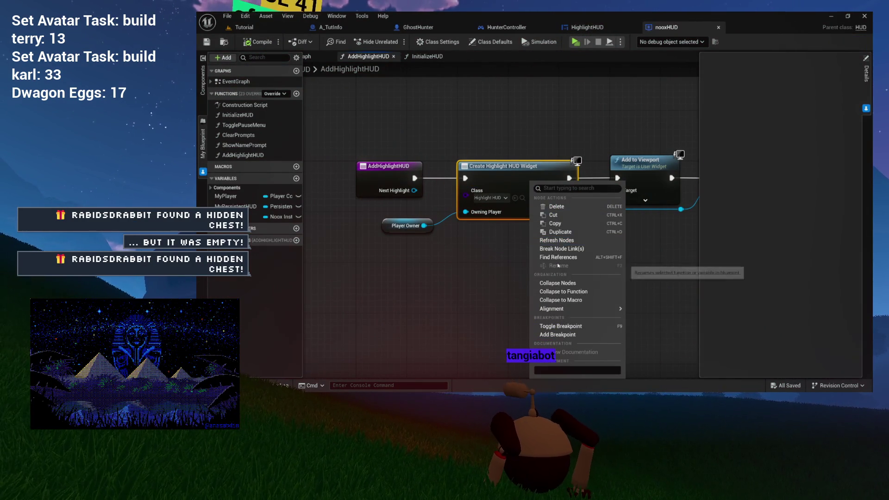
pyautogui.click(557, 240)
pyautogui.scroll(4, 477, 230)
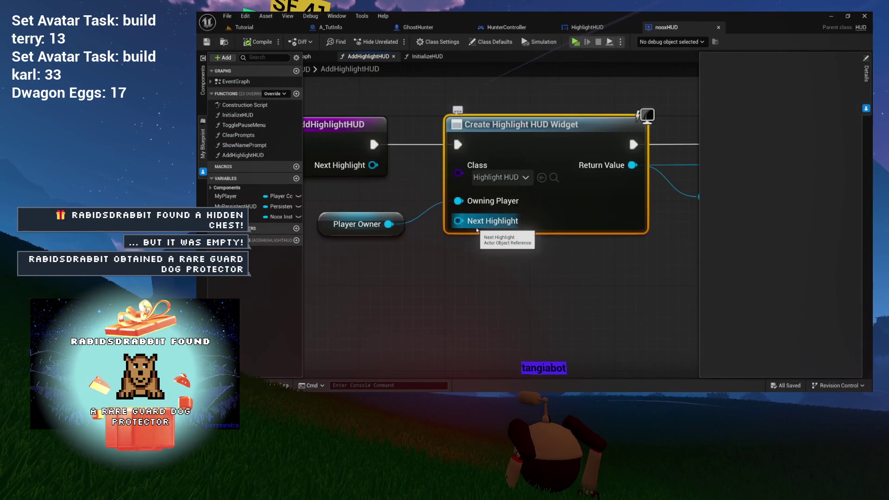
pyautogui.moveTo(441, 263); pyautogui.dragTo(519, 261)
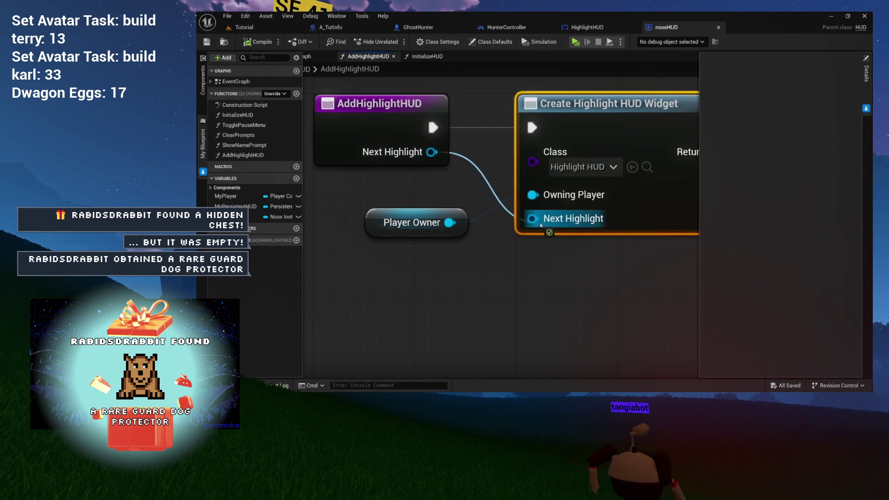
pyautogui.moveTo(541, 225); pyautogui.dragTo(540, 222)
pyautogui.scroll(-2, 551, 270)
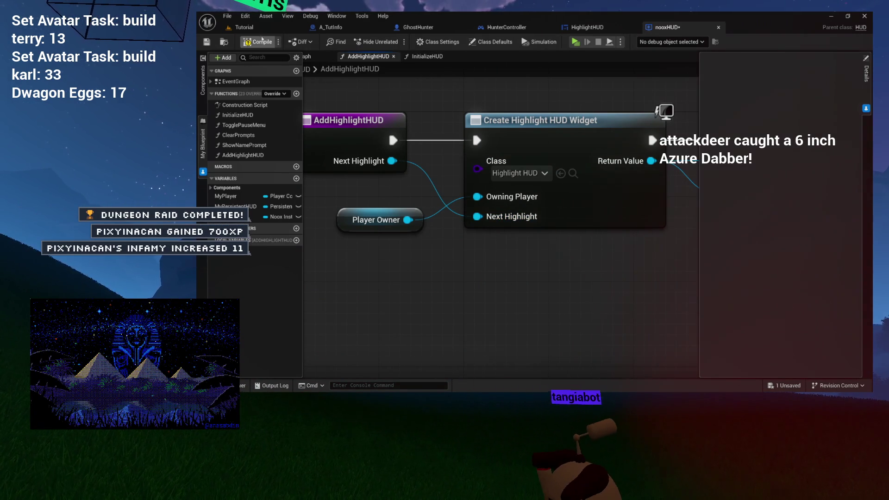
# - Save the nooxHUD blueprint, check its InitializeHUD graph, and go to the HighlightHUD widget blueprint
pyautogui.hotkey('ctrl', 's')
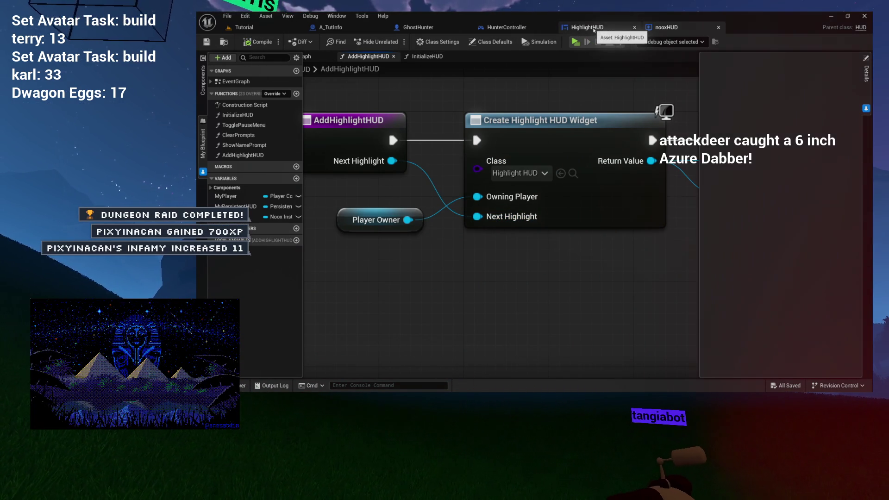
pyautogui.click(507, 27)
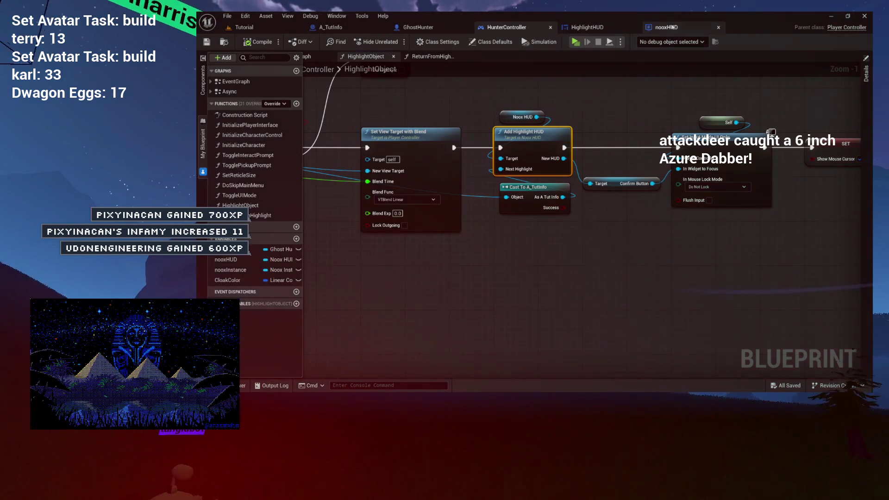
pyautogui.click(667, 27)
pyautogui.click(313, 57)
pyautogui.click(452, 162)
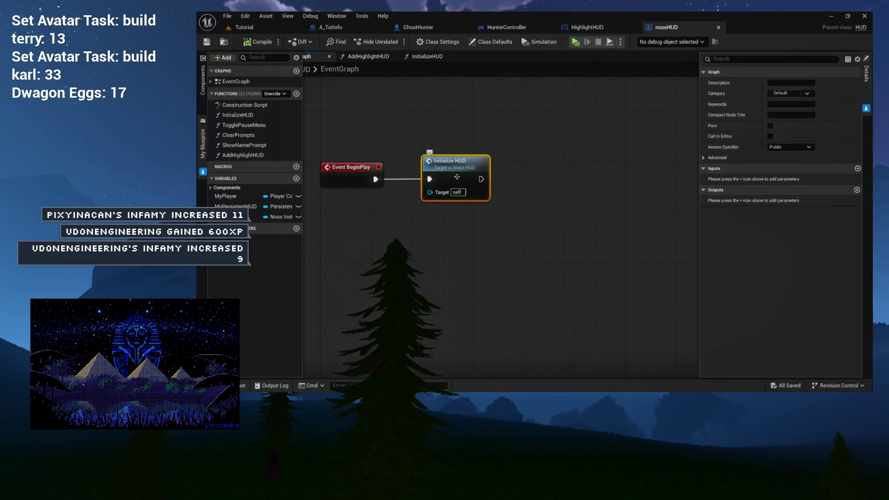
pyautogui.click(436, 57)
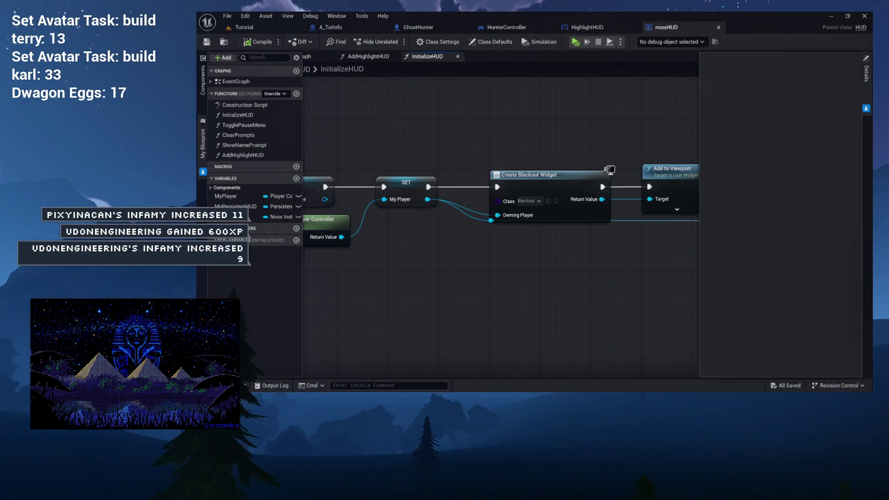
pyautogui.click(587, 26)
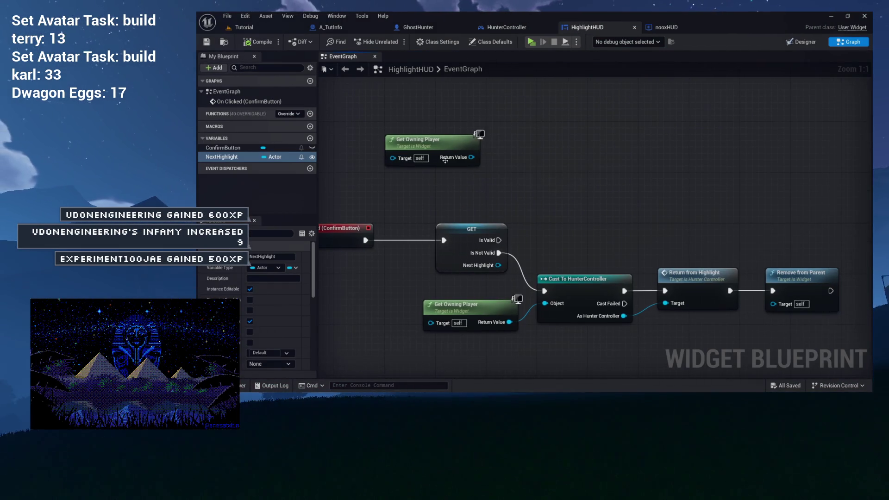
# - Add a Cast To HunterController from Get Owning Player, run when Next Highlight Is Valid
pyautogui.moveTo(435, 138); pyautogui.dragTo(554, 147)
pyautogui.moveTo(466, 169); pyautogui.dragTo(813, 307)
pyautogui.moveTo(696, 214); pyautogui.dragTo(764, 239)
pyautogui.moveTo(601, 147)
pyautogui.mouseDown()
pyautogui.moveTo(555, 114)
pyautogui.moveTo(624, 126)
pyautogui.mouseUp()
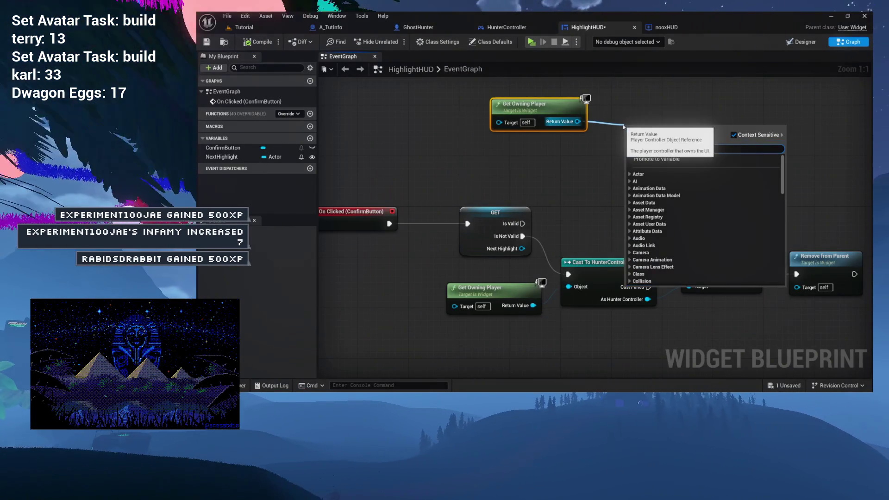
pyautogui.write('hunter')
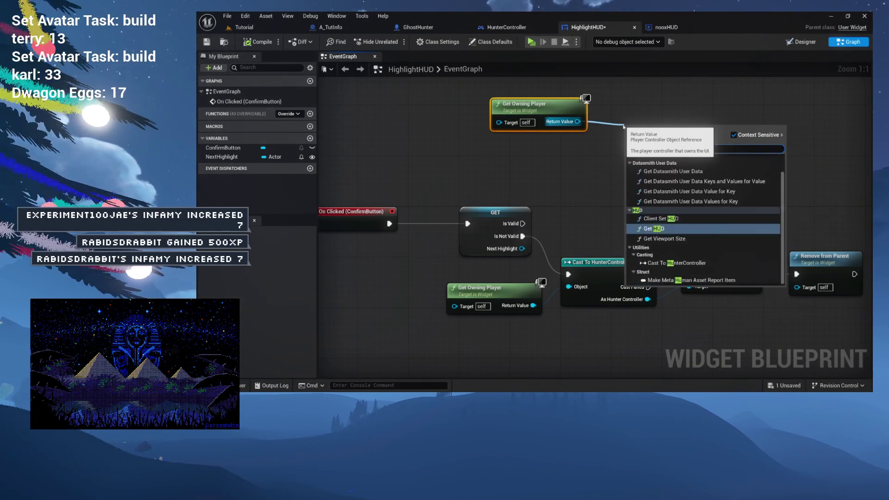
pyautogui.click(676, 173)
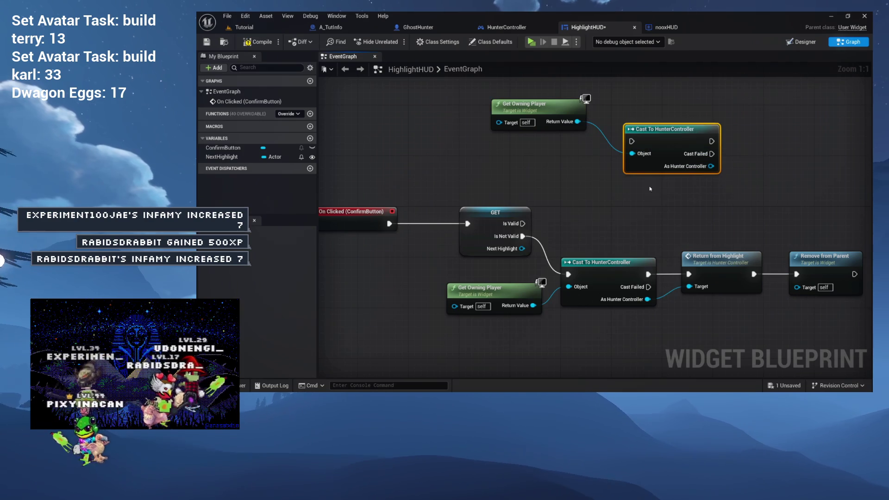
pyautogui.moveTo(615, 155)
pyautogui.mouseDown()
pyautogui.moveTo(637, 144)
pyautogui.moveTo(592, 160)
pyautogui.mouseUp()
# - Tuck the Get Owning Player node just above the new HunterController cast
pyautogui.moveTo(540, 116); pyautogui.dragTo(604, 134)
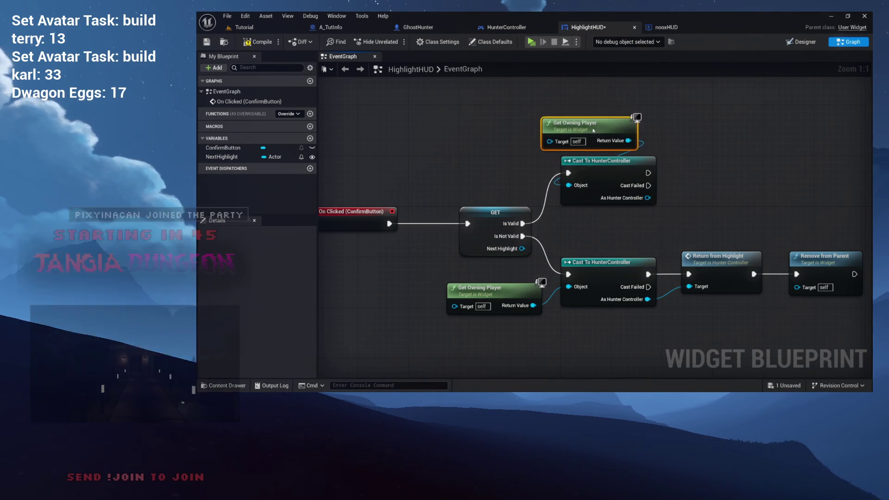
pyautogui.click(707, 150)
pyautogui.moveTo(707, 150)
pyautogui.mouseDown()
pyautogui.moveTo(561, 148)
pyautogui.moveTo(548, 161)
pyautogui.mouseUp()
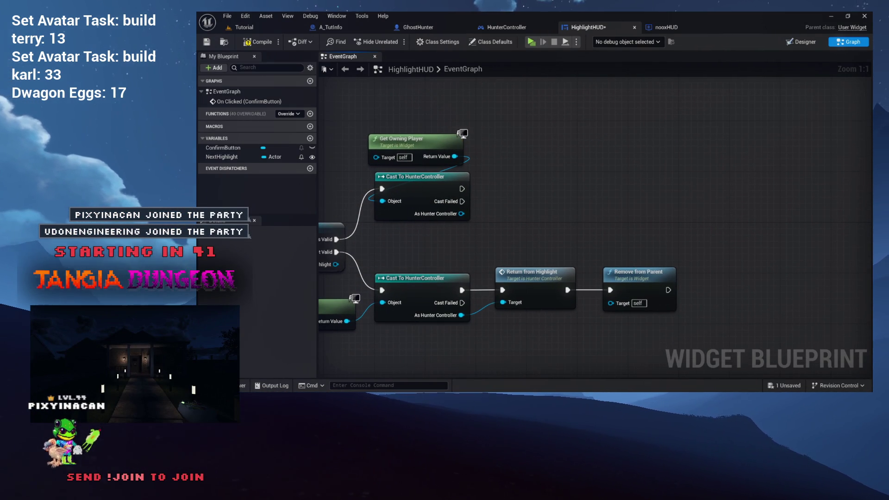
pyautogui.moveTo(525, 147); pyautogui.dragTo(526, 139)
pyautogui.moveTo(393, 134); pyautogui.dragTo(399, 139)
pyautogui.click(512, 137)
pyautogui.moveTo(512, 137); pyautogui.dragTo(496, 165)
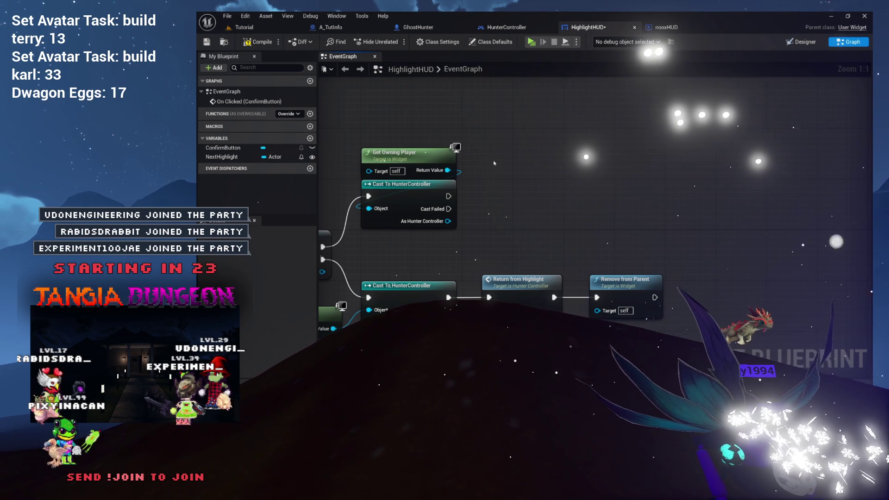
# - Add a Highlight Object call on the cast's As Hunter Controller output
pyautogui.moveTo(530, 182); pyautogui.dragTo(499, 208)
pyautogui.moveTo(551, 187); pyautogui.dragTo(551, 187)
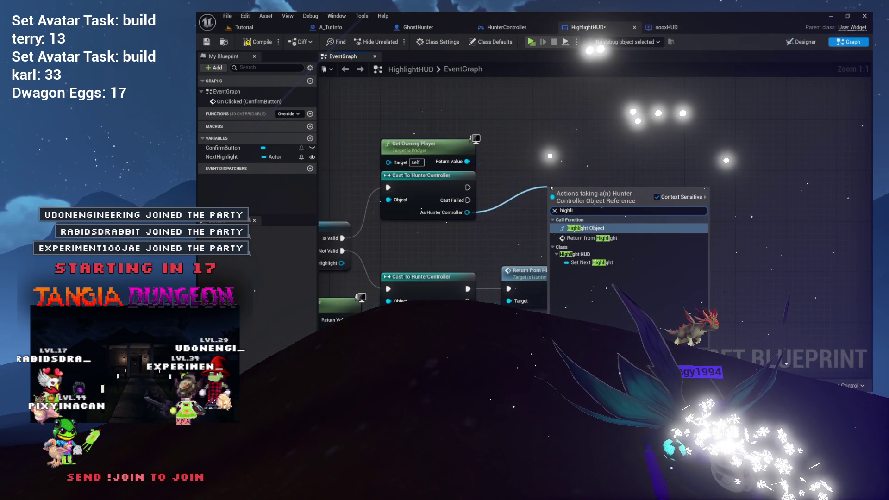
pyautogui.click(574, 227)
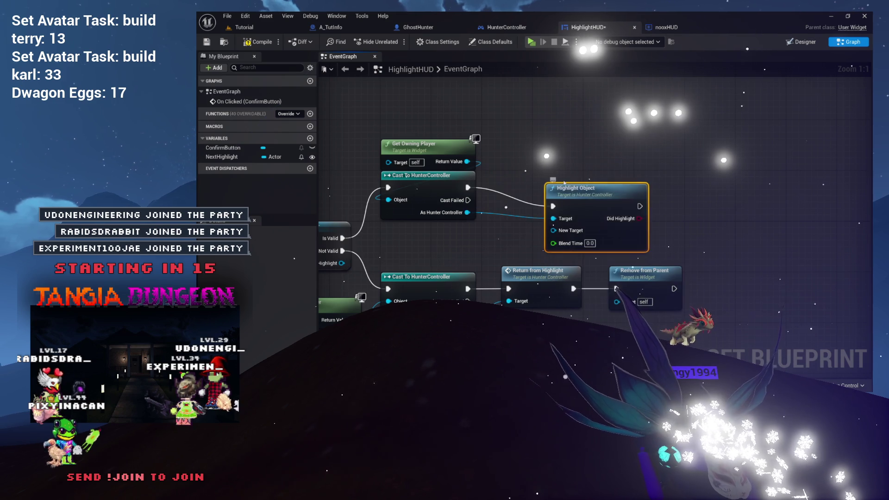
pyautogui.moveTo(564, 183); pyautogui.dragTo(563, 175)
# - Feed a Next Highlight getter into New Target, then view HunterController's HighlightObject function
pyautogui.moveTo(511, 215); pyautogui.dragTo(447, 250)
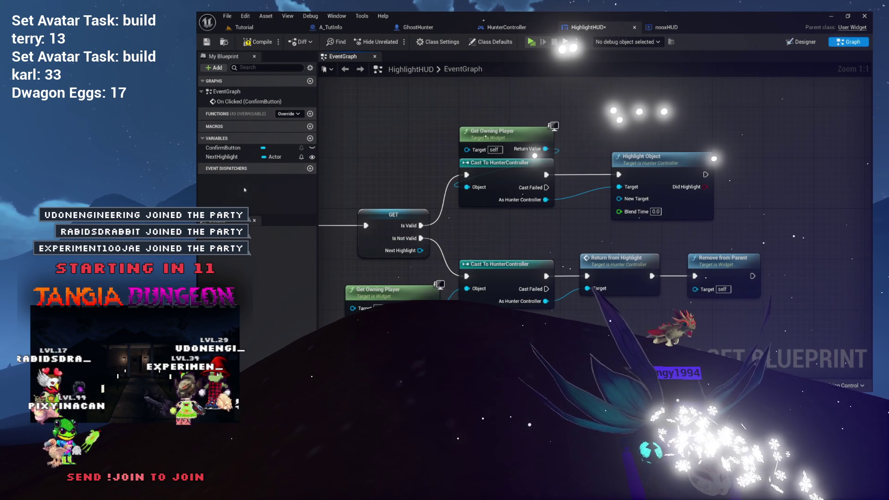
pyautogui.moveTo(222, 161); pyautogui.dragTo(362, 183)
pyautogui.moveTo(523, 223); pyautogui.dragTo(551, 218)
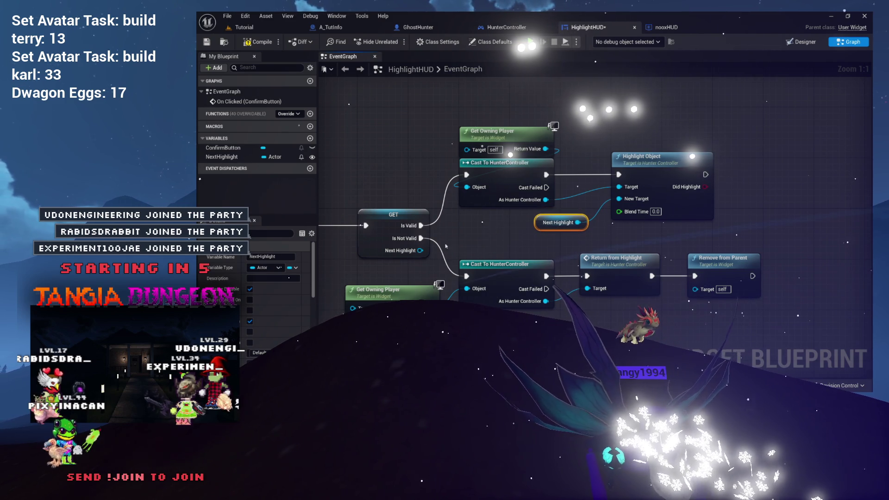
pyautogui.moveTo(583, 216); pyautogui.dragTo(640, 218)
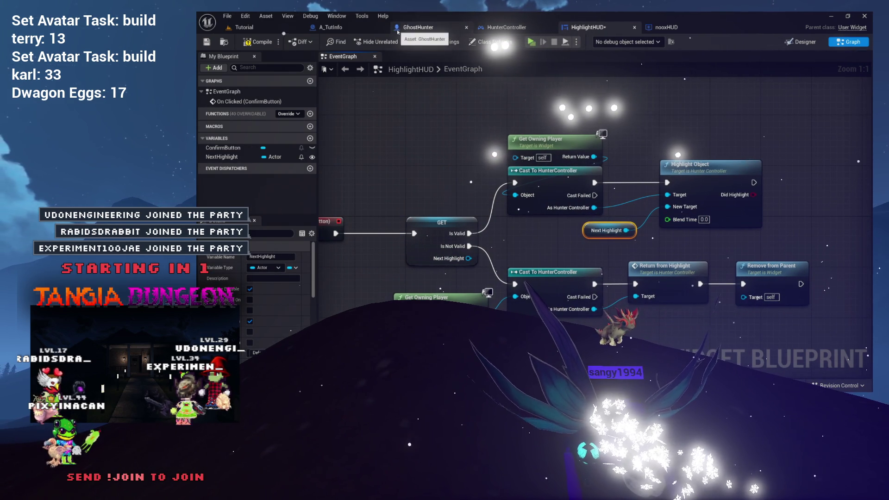
pyautogui.click(508, 27)
pyautogui.moveTo(432, 110); pyautogui.dragTo(631, 136)
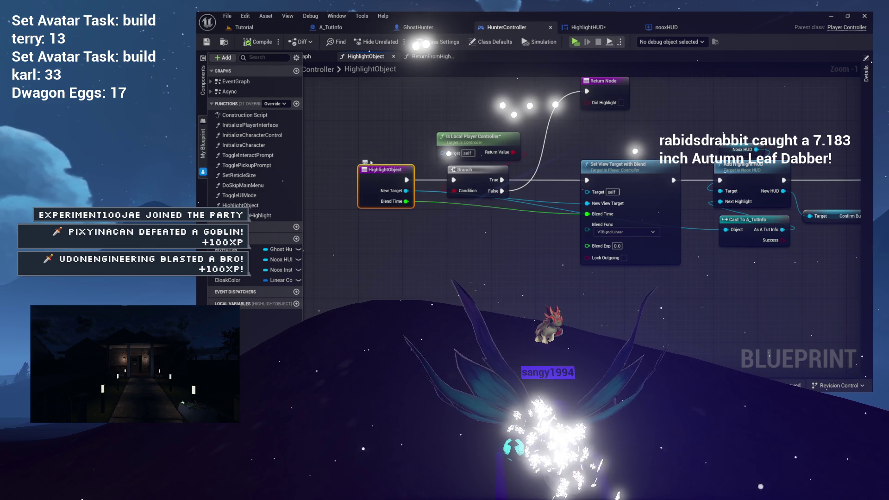
# - Inspect highlight calls in A_TutInfo's ActivateText, GhostHunter and HunterController, then return to HighlightHUD
pyautogui.rightClick(364, 171)
pyautogui.click(360, 102)
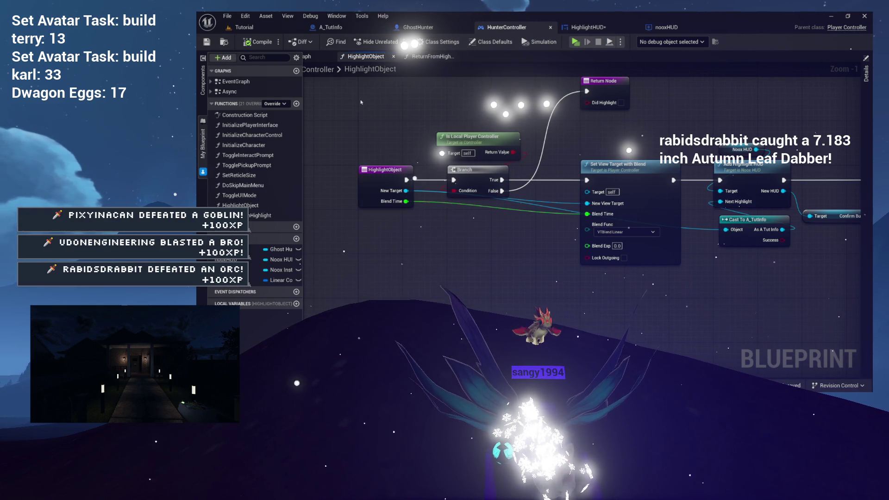
pyautogui.click(311, 28)
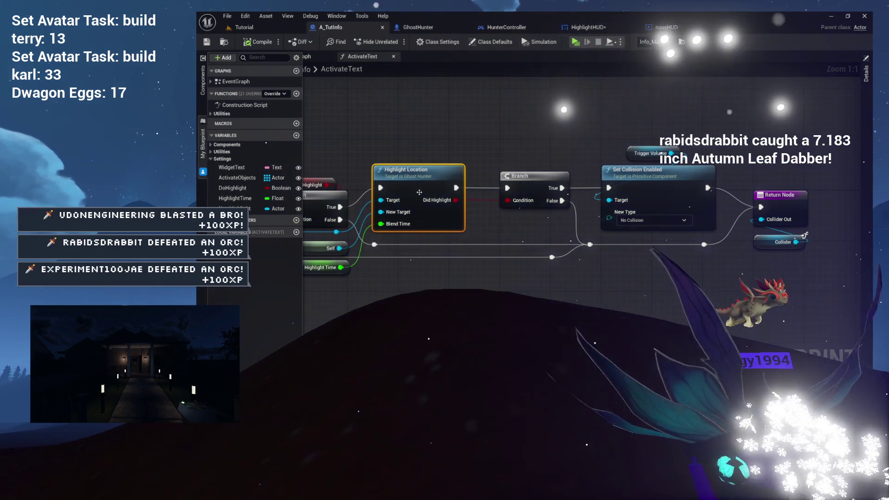
pyautogui.moveTo(387, 244)
pyautogui.mouseDown()
pyautogui.moveTo(584, 223)
pyautogui.moveTo(759, 226)
pyautogui.moveTo(509, 209)
pyautogui.mouseUp()
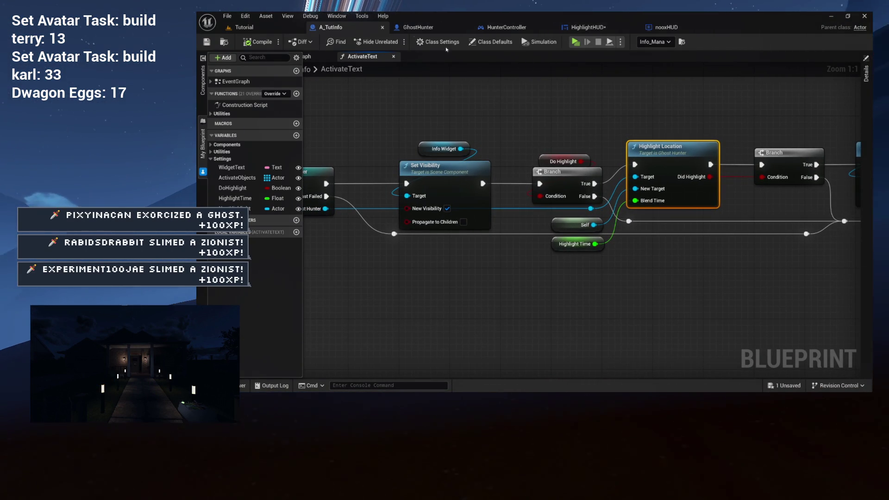
pyautogui.click(417, 27)
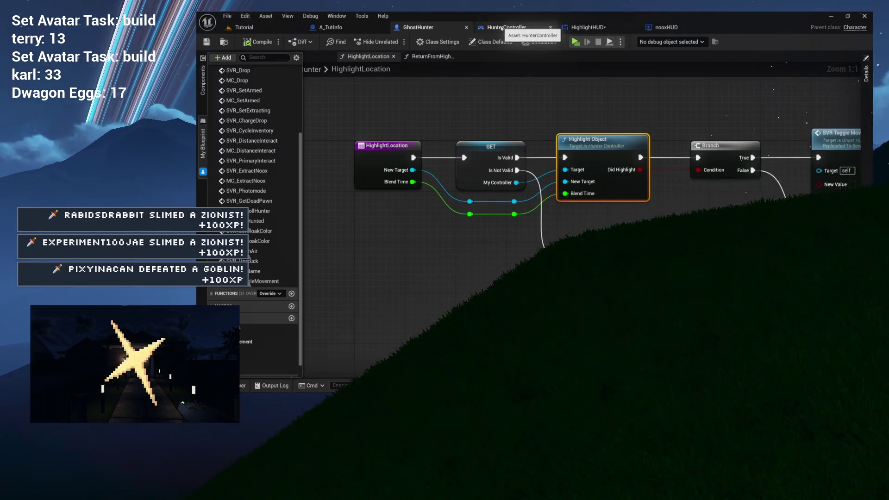
pyautogui.click(502, 28)
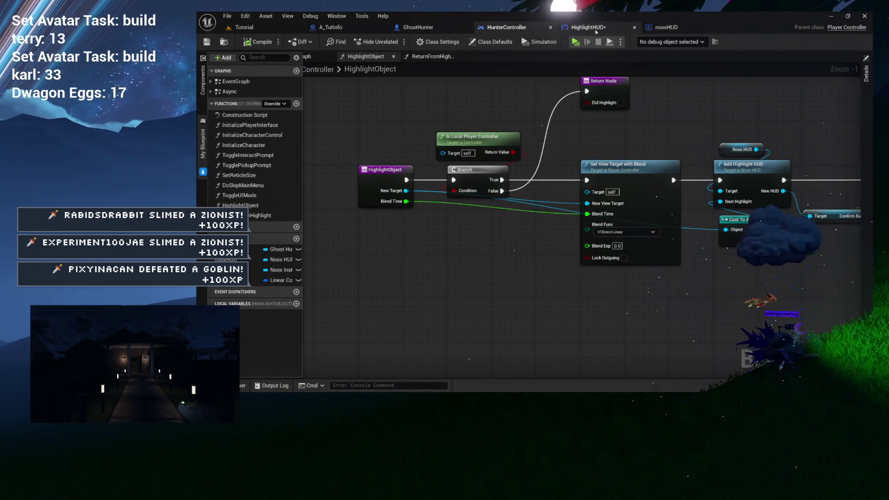
pyautogui.click(593, 28)
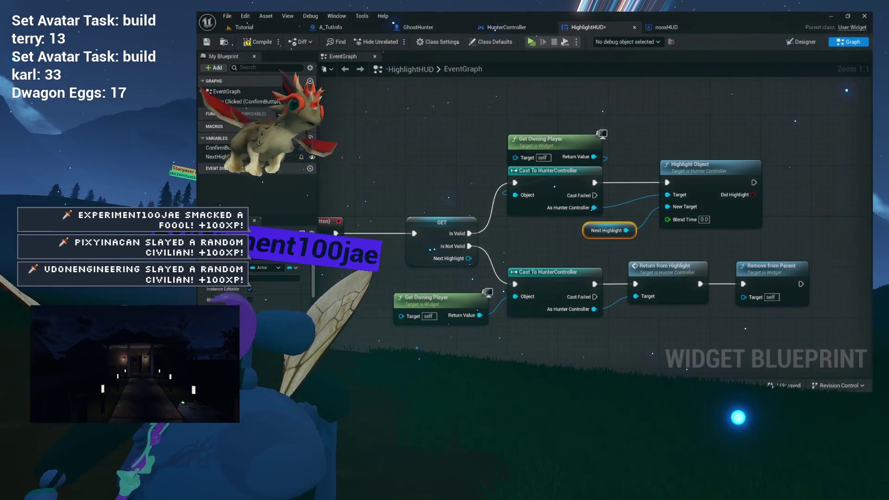
pyautogui.moveTo(657, 137); pyautogui.dragTo(610, 141)
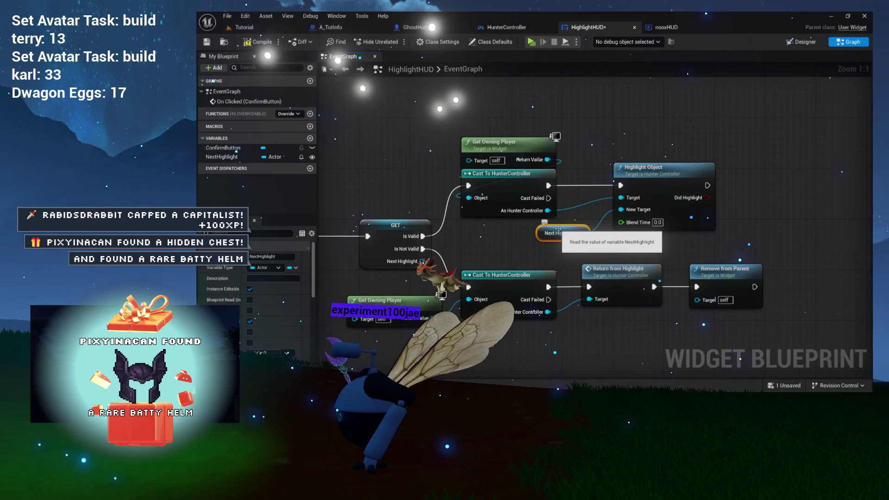
pyautogui.moveTo(597, 128)
pyautogui.mouseDown()
pyautogui.moveTo(535, 129)
pyautogui.moveTo(566, 116)
pyautogui.mouseUp()
pyautogui.moveTo(484, 162); pyautogui.dragTo(602, 163)
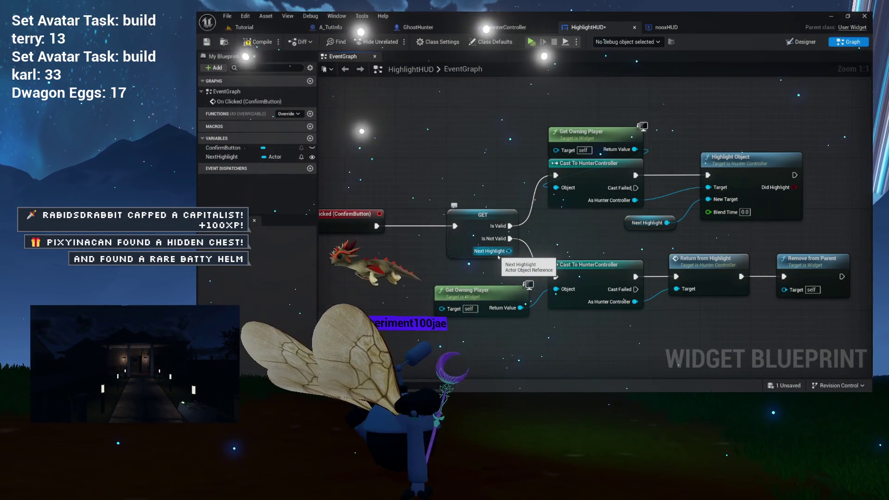
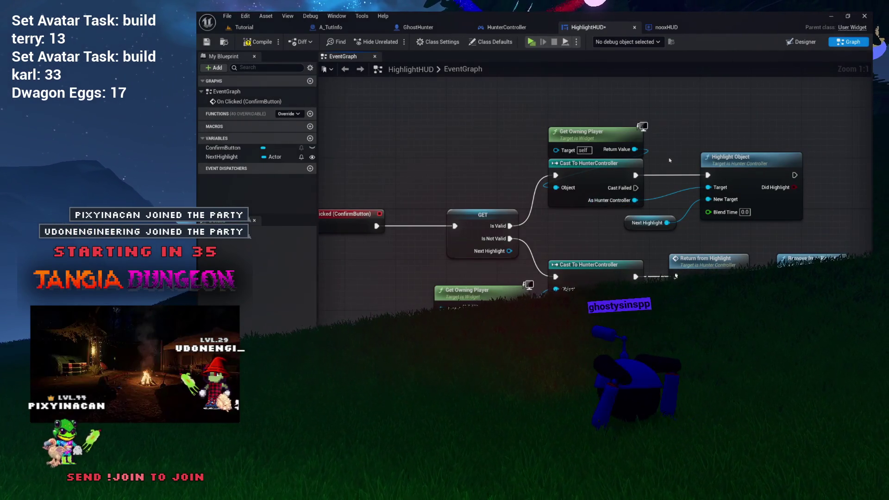
# - Enter 1.0 as Highlight Object's Blend Time in HighlightHUD and compile the widget blueprint
pyautogui.moveTo(669, 161); pyautogui.dragTo(600, 161)
pyautogui.moveTo(472, 113)
pyautogui.mouseDown()
pyautogui.moveTo(685, 217)
pyautogui.moveTo(710, 239)
pyautogui.mouseUp()
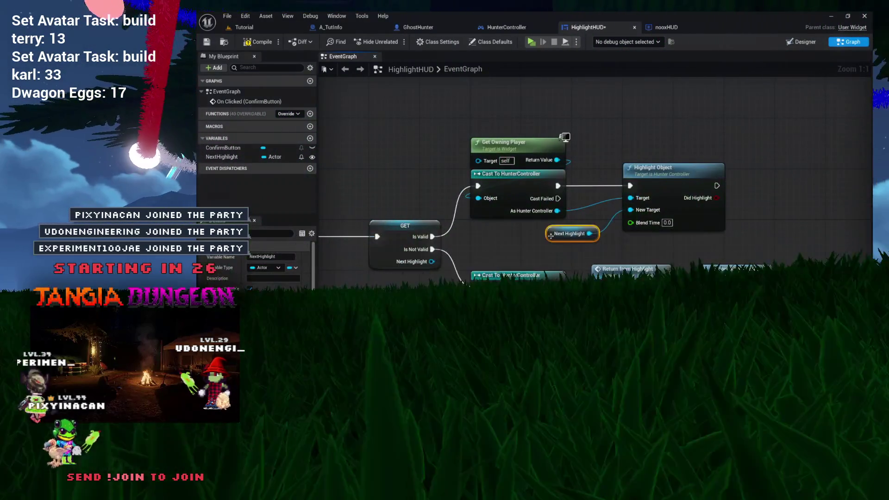
pyautogui.moveTo(619, 247)
pyautogui.mouseDown()
pyautogui.moveTo(525, 244)
pyautogui.moveTo(581, 232)
pyautogui.mouseUp()
pyautogui.moveTo(485, 198); pyautogui.dragTo(558, 190)
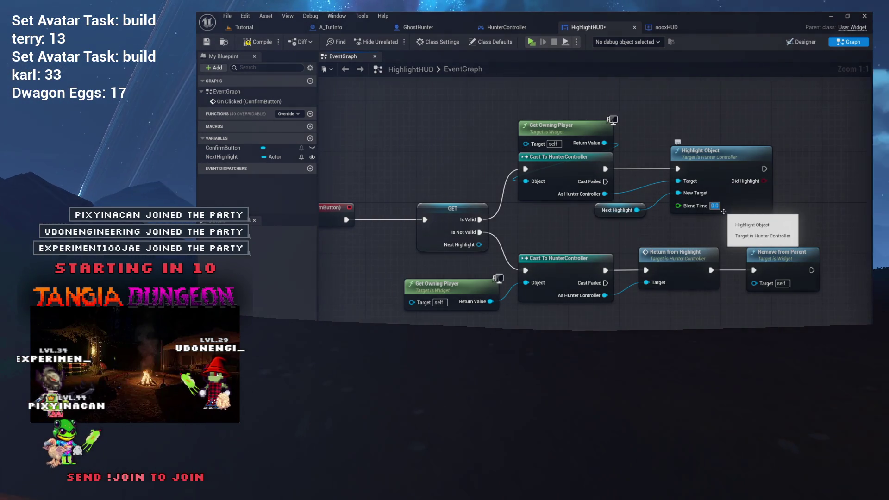
pyautogui.write('1')
pyautogui.press('Return')
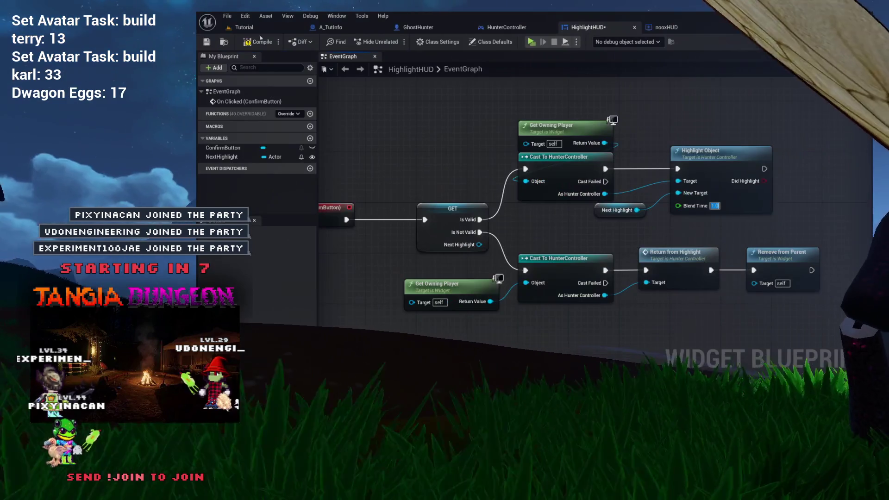
pyautogui.click(261, 41)
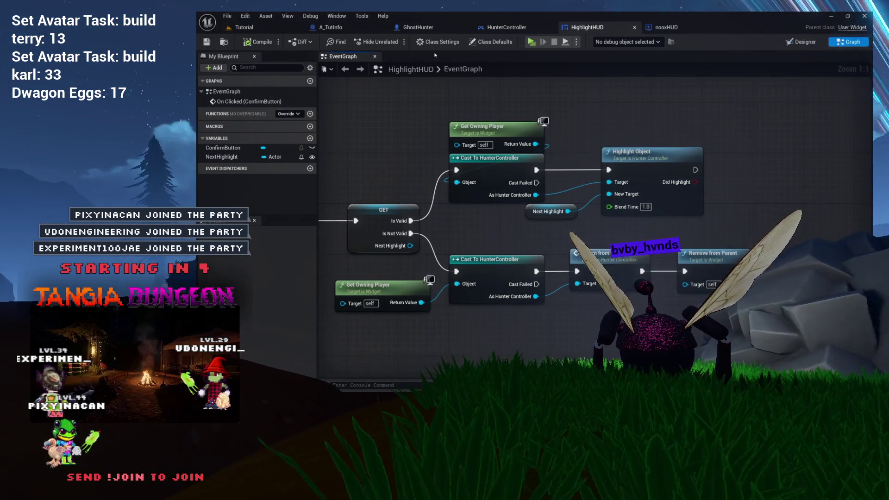
# - Recentre the graph, review the cast and highlight nodes, then switch to the Tutorial level
pyautogui.press('Home')
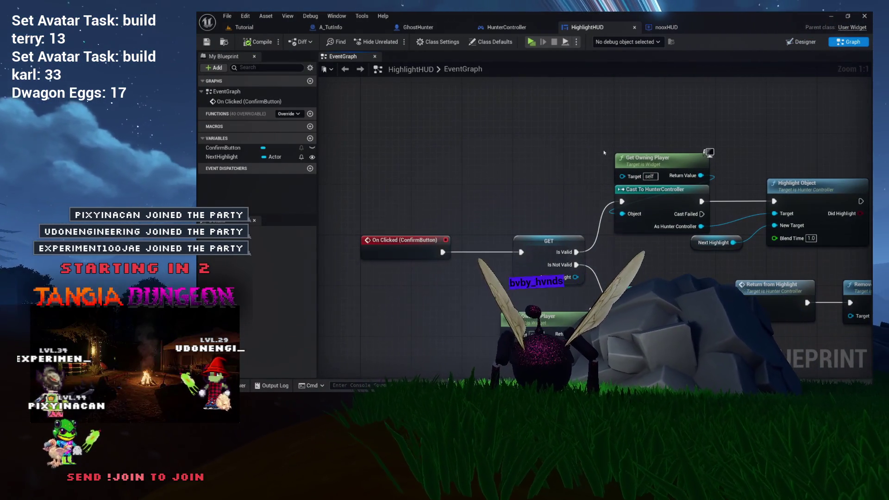
pyautogui.moveTo(644, 129); pyautogui.dragTo(832, 264)
pyautogui.click(831, 263)
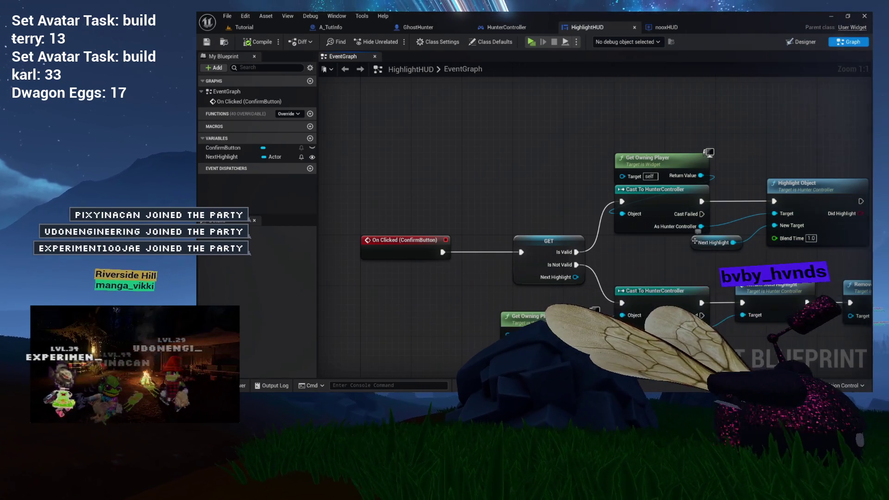
pyautogui.hotkey('ctrl', 'Tab')
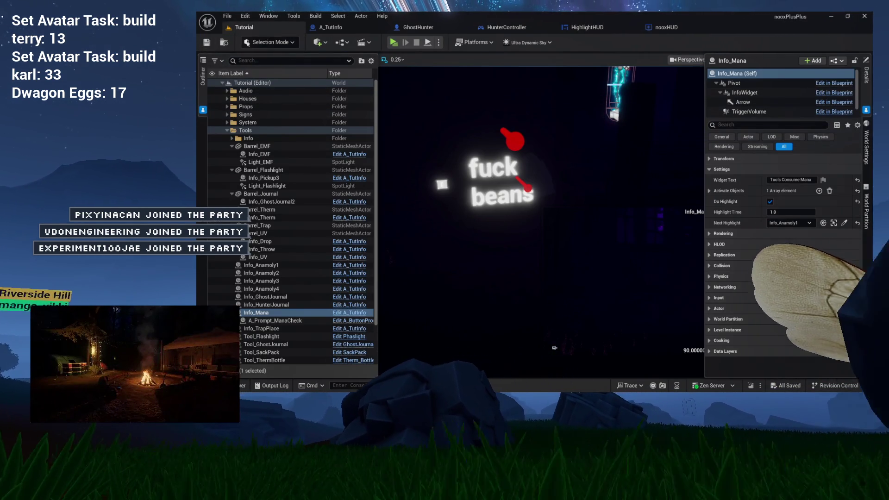
# - Launch a standalone play session and walk the character toward the Tools Consume Mana sign
pyautogui.click(394, 43)
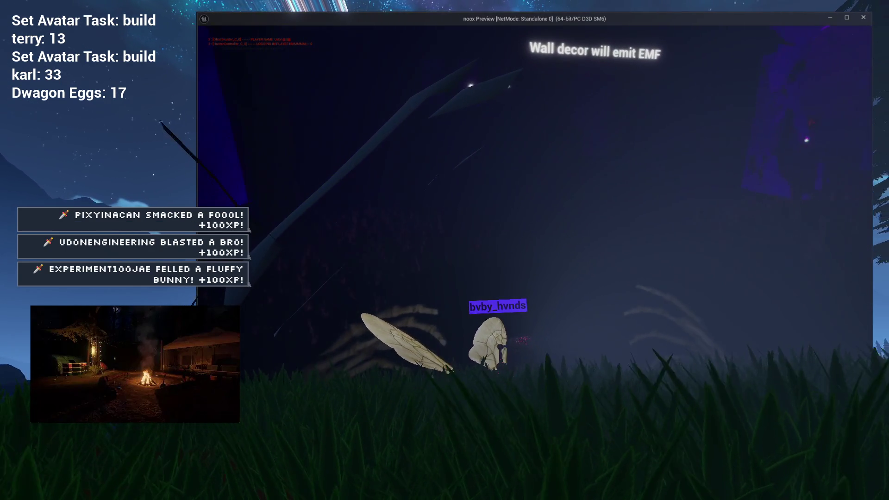
pyautogui.press('w')
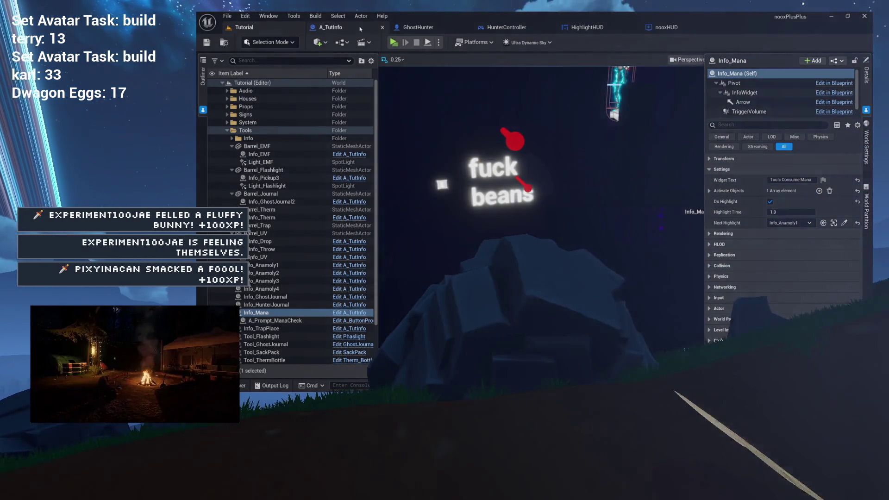
# - Inspect A_TutInfo's event graph and its Cast To GhostHunter node, then nooxHUD's, and return to HighlightHUD
pyautogui.click(360, 28)
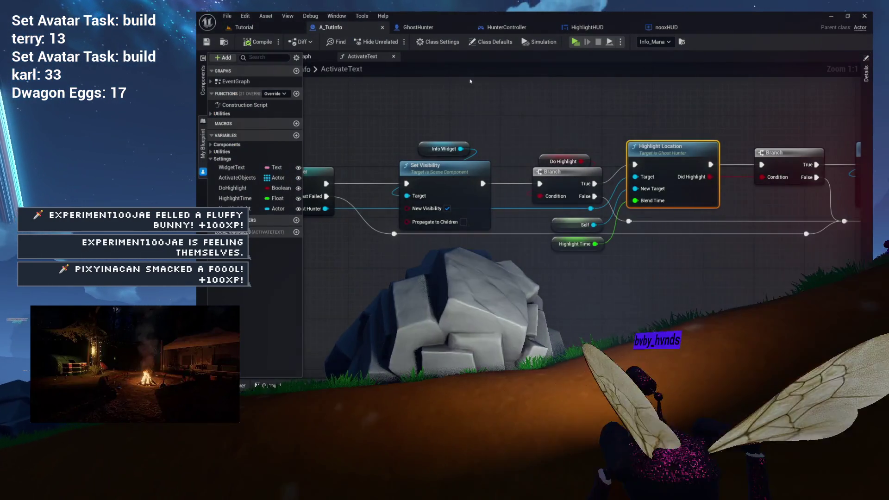
pyautogui.moveTo(430, 119); pyautogui.dragTo(534, 123)
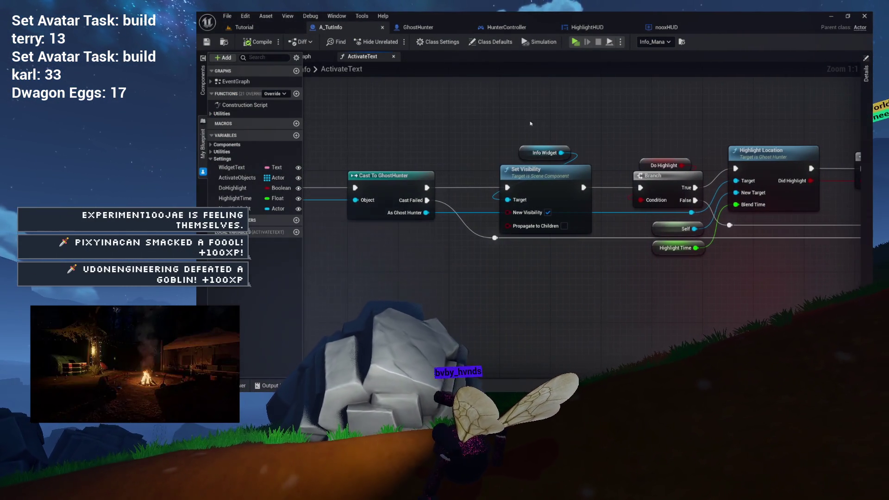
pyautogui.click(319, 58)
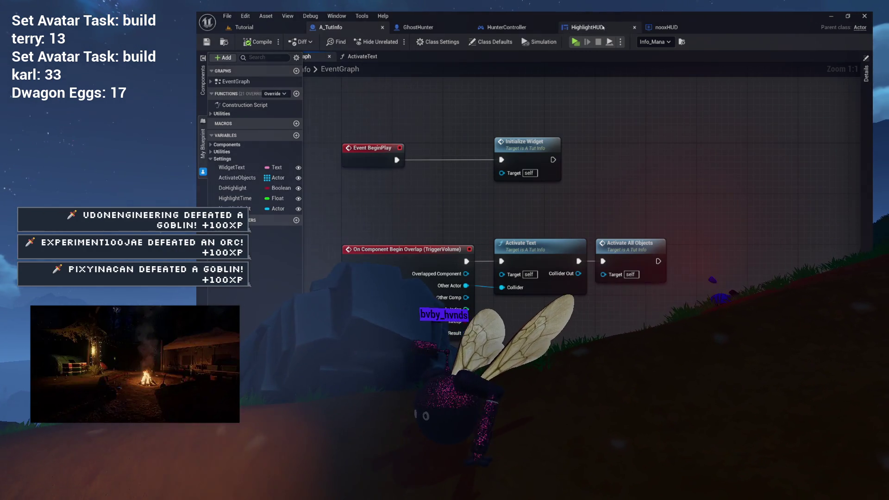
pyautogui.click(667, 27)
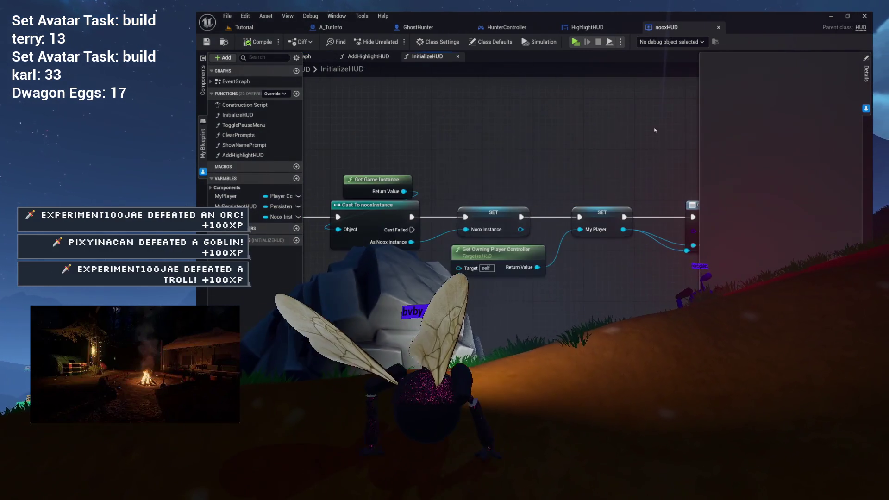
pyautogui.click(323, 60)
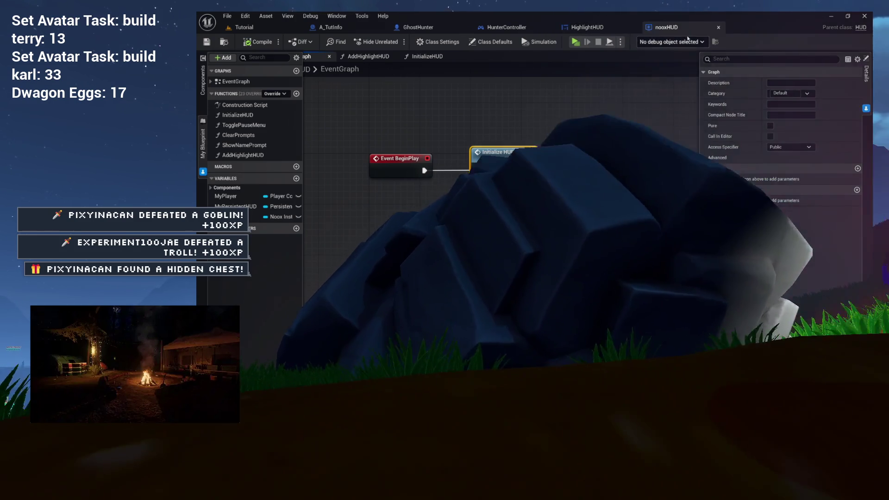
pyautogui.click(587, 27)
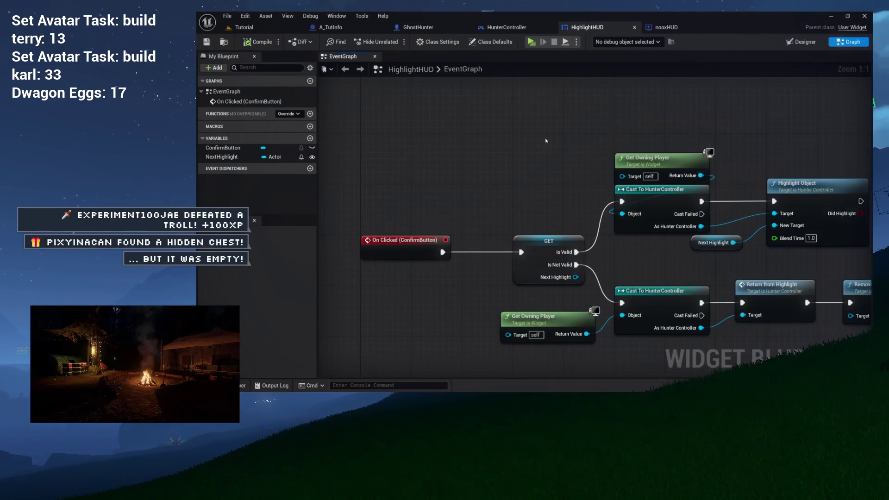
# - Add a Print Actor Message node after the cast, placed above it
pyautogui.moveTo(546, 140); pyautogui.dragTo(462, 120)
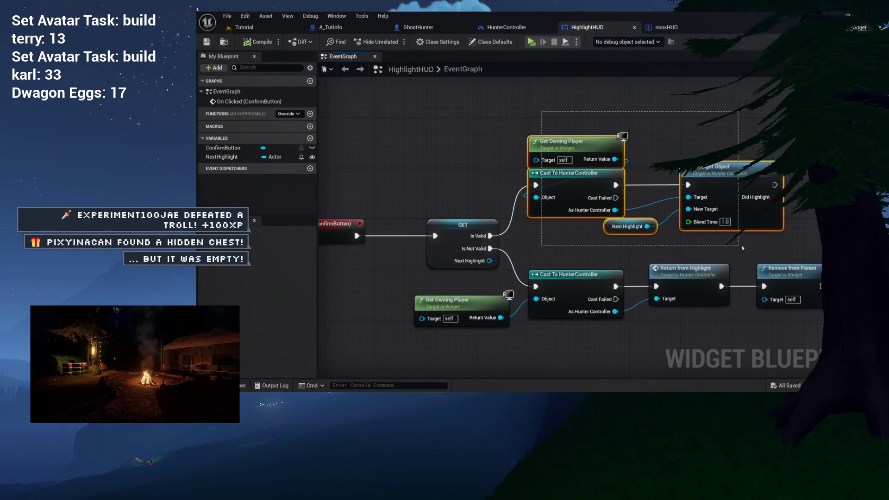
pyautogui.moveTo(727, 240); pyautogui.dragTo(630, 220)
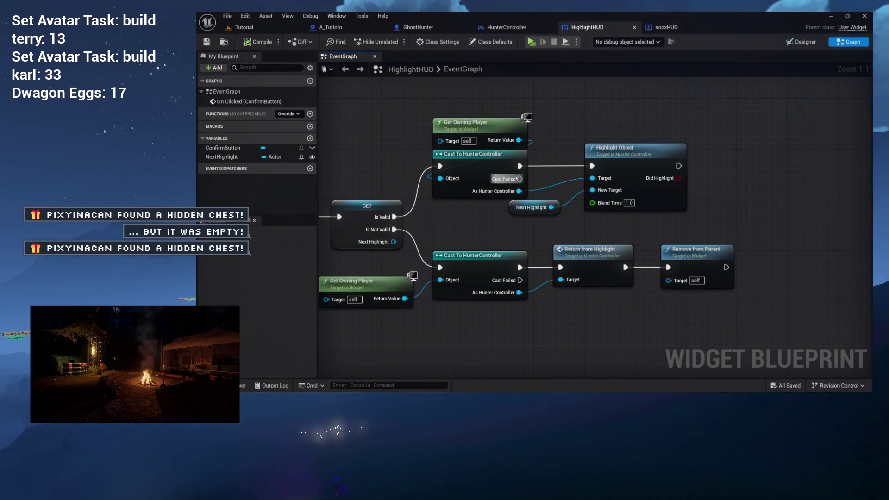
pyautogui.moveTo(720, 212); pyautogui.dragTo(784, 200)
pyautogui.press('Escape')
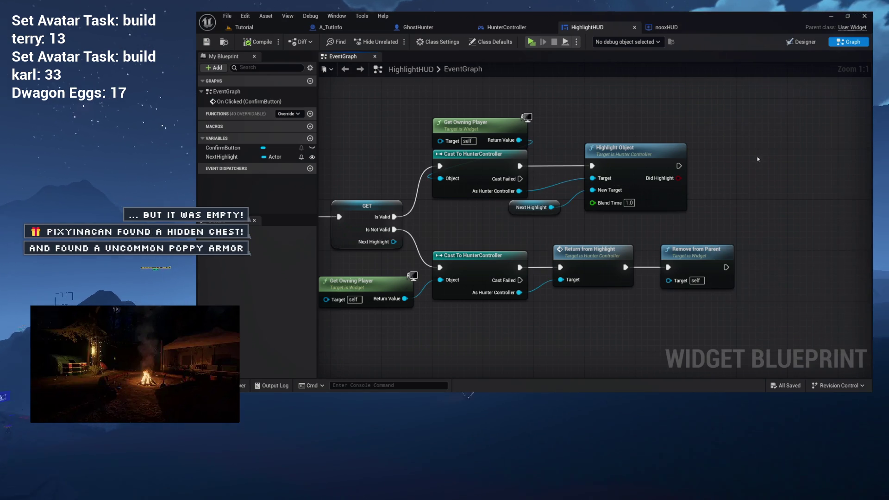
pyautogui.moveTo(667, 192); pyautogui.dragTo(721, 189)
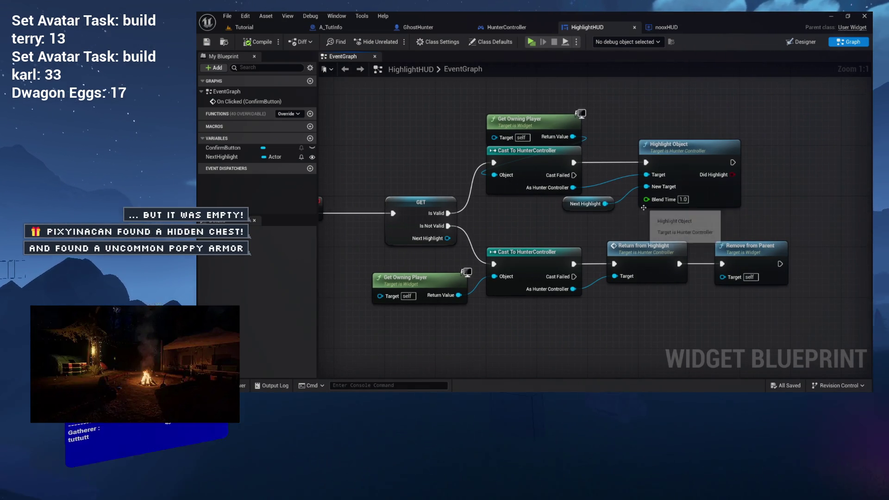
pyautogui.moveTo(643, 208)
pyautogui.mouseDown()
pyautogui.moveTo(590, 210)
pyautogui.moveTo(603, 210)
pyautogui.mouseUp()
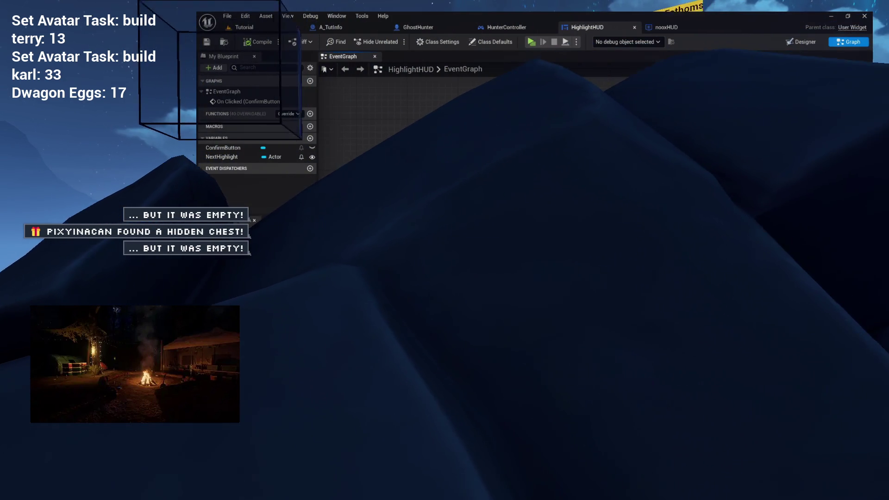
pyautogui.moveTo(438, 122); pyautogui.dragTo(451, 112)
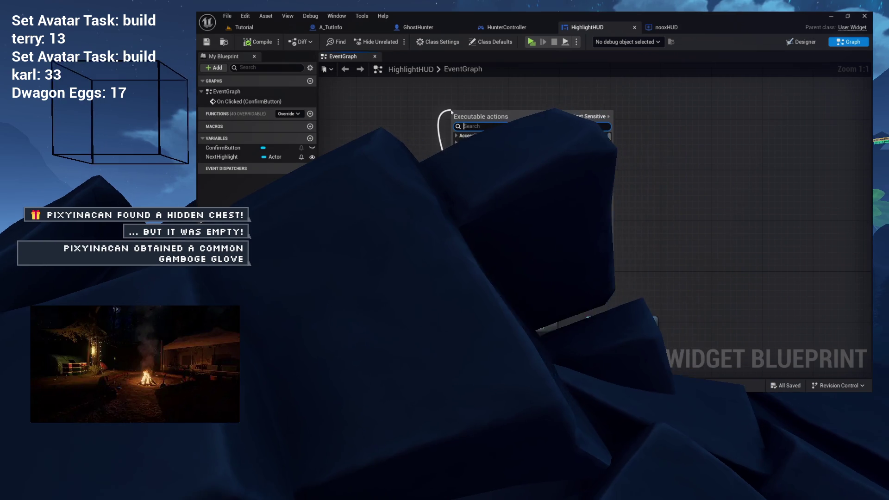
pyautogui.write('print actor')
pyautogui.press('Return')
pyautogui.moveTo(486, 158)
pyautogui.mouseDown()
pyautogui.moveTo(491, 137)
pyautogui.moveTo(370, 130)
pyautogui.mouseUp()
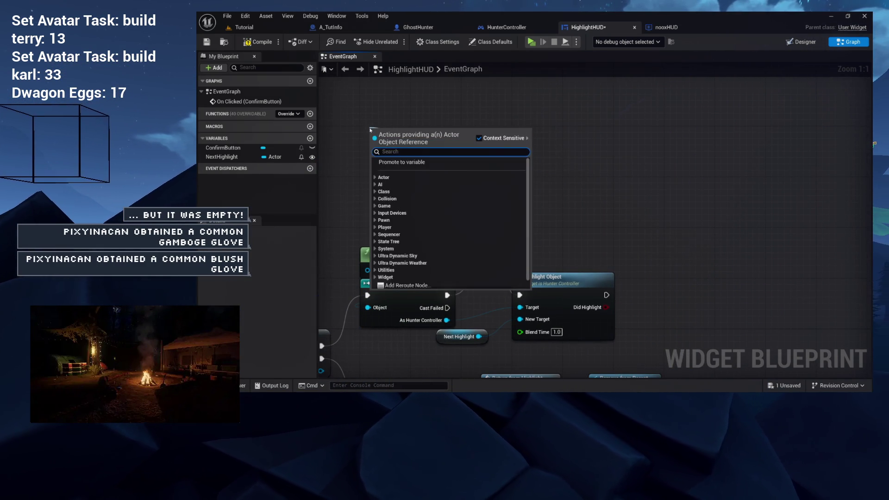
# - Feed a Get Owning Player node into the print's Actor input
pyautogui.write('self')
pyautogui.press('Escape')
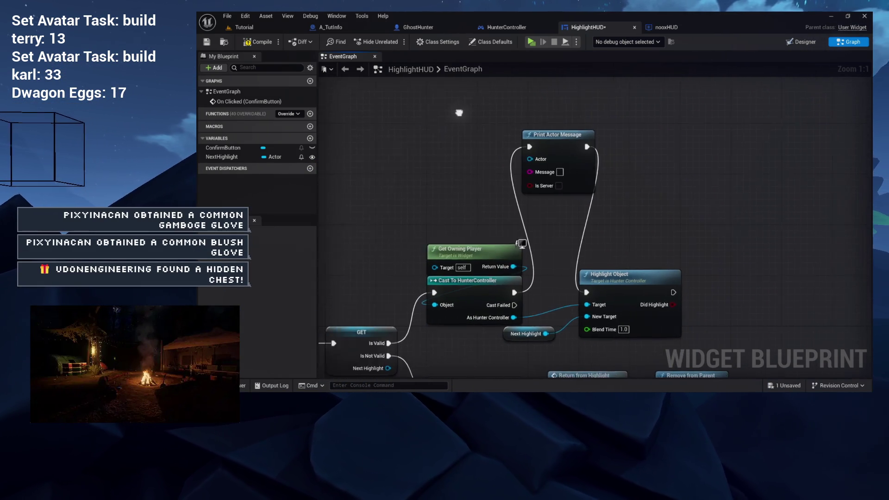
pyautogui.moveTo(556, 163); pyautogui.dragTo(448, 150)
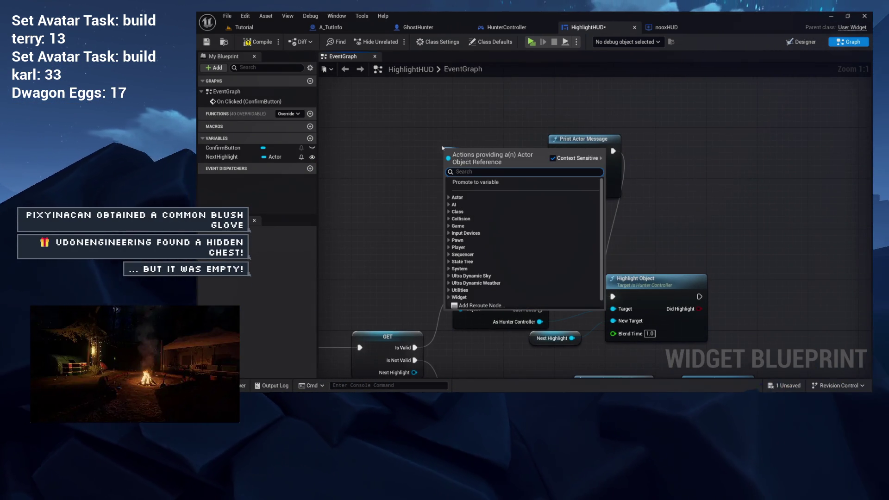
pyautogui.write('own')
pyautogui.click(484, 215)
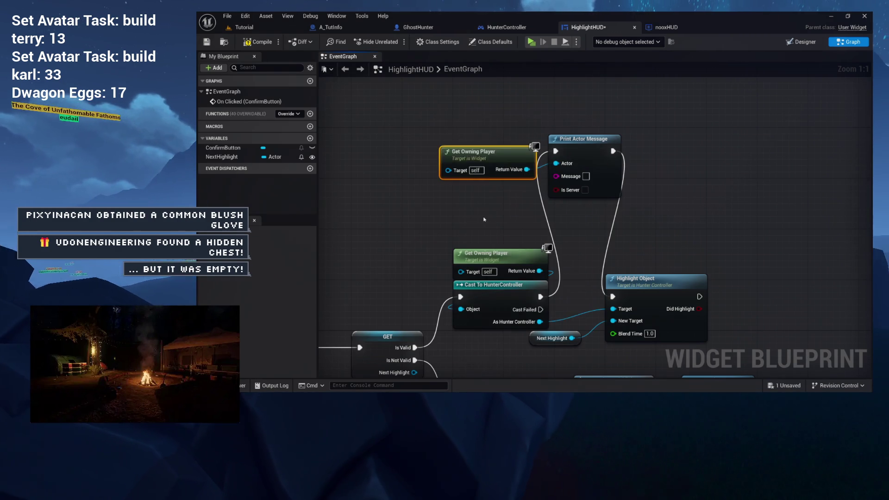
pyautogui.moveTo(463, 147); pyautogui.dragTo(443, 123)
pyautogui.moveTo(528, 191); pyautogui.dragTo(470, 174)
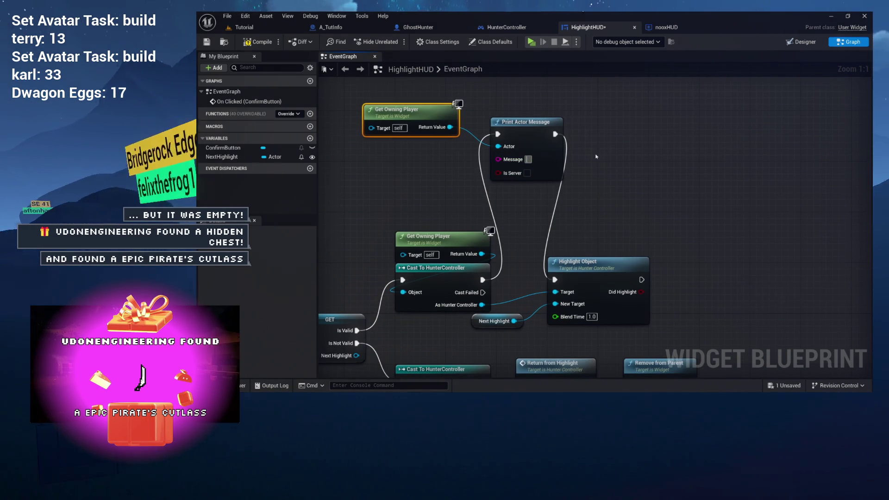
# - Set the print message to 'HIGHLIGHT NEXT OBJECT' and compile HighlightHUD
pyautogui.write('HIGHLIGHT NEXT OBJEC')
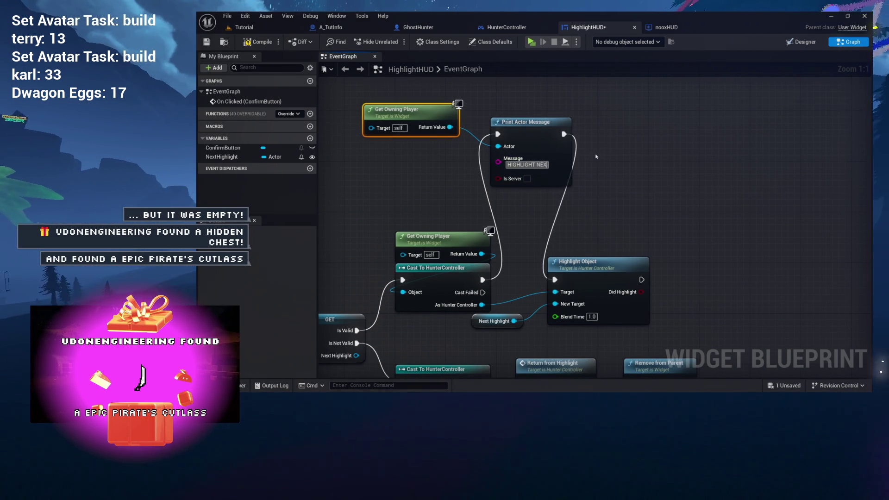
pyautogui.write('T')
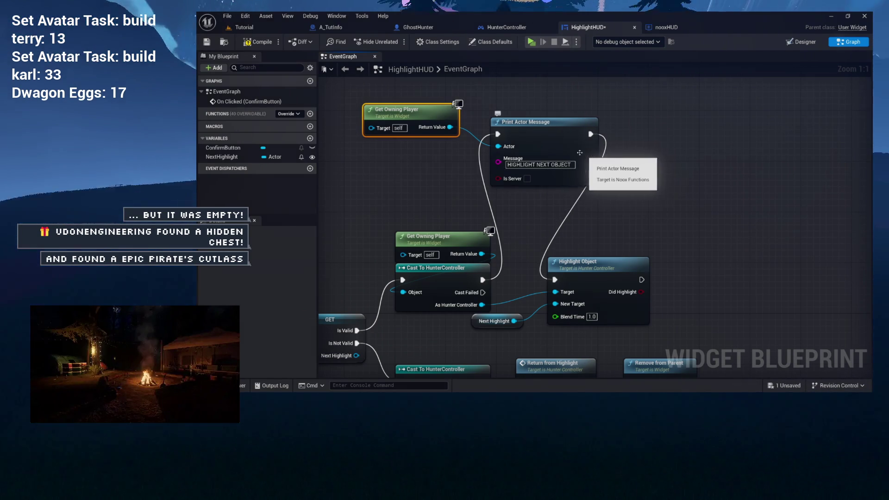
pyautogui.click(259, 42)
pyautogui.click(244, 27)
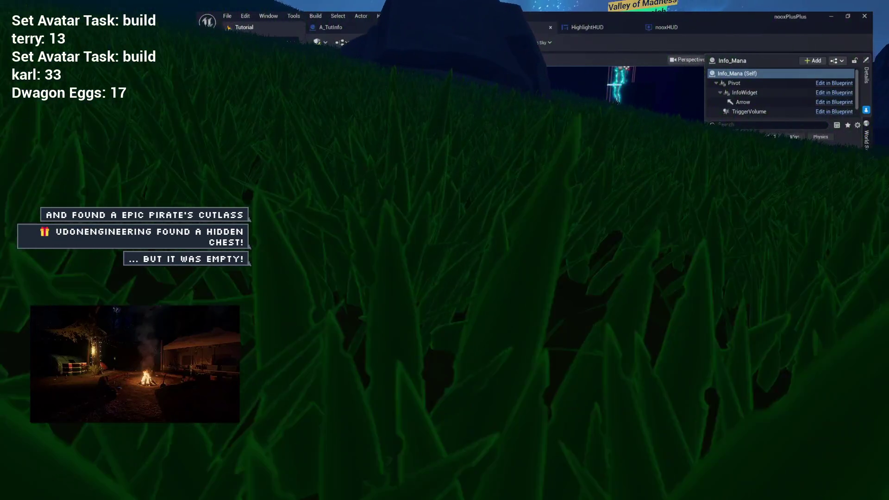
# - Duplicate the print for the Cast Failed path, fed by Get Owning Player, printing NO HUNTER CONTROLLER
pyautogui.click(587, 27)
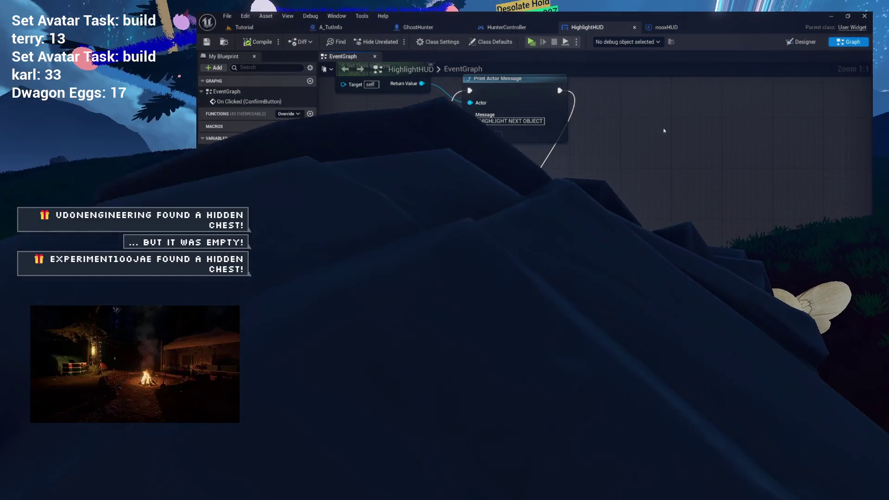
pyautogui.hotkey('ctrl', 'v')
pyautogui.moveTo(454, 249)
pyautogui.mouseDown()
pyautogui.moveTo(665, 157)
pyautogui.moveTo(668, 145)
pyautogui.moveTo(685, 208)
pyautogui.moveTo(706, 230)
pyautogui.mouseUp()
pyautogui.moveTo(706, 230); pyautogui.dragTo(601, 223)
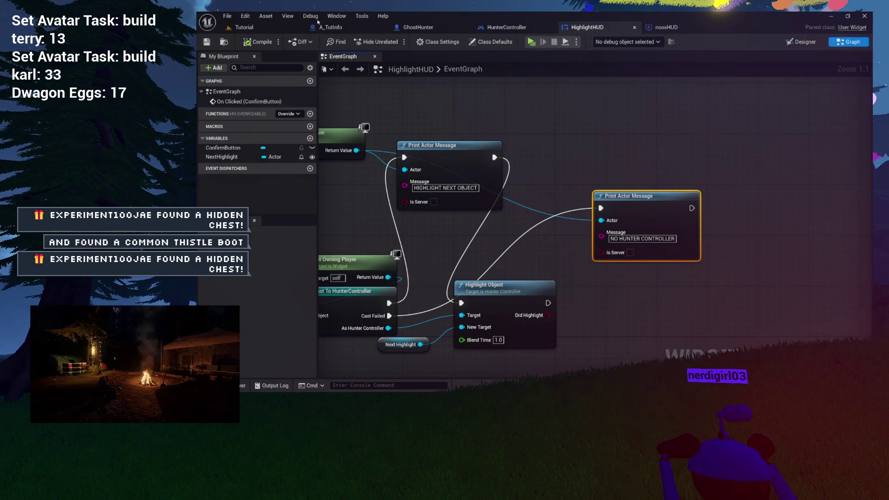
# - Play-test the Tutorial level in standalone, stop it, and review A_TutInfo's event graph
pyautogui.click(259, 27)
pyautogui.click(393, 43)
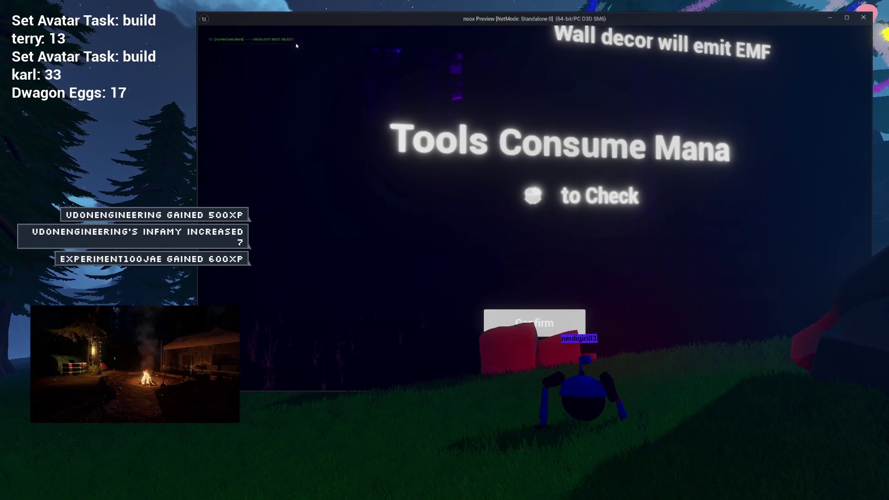
pyautogui.press('Escape')
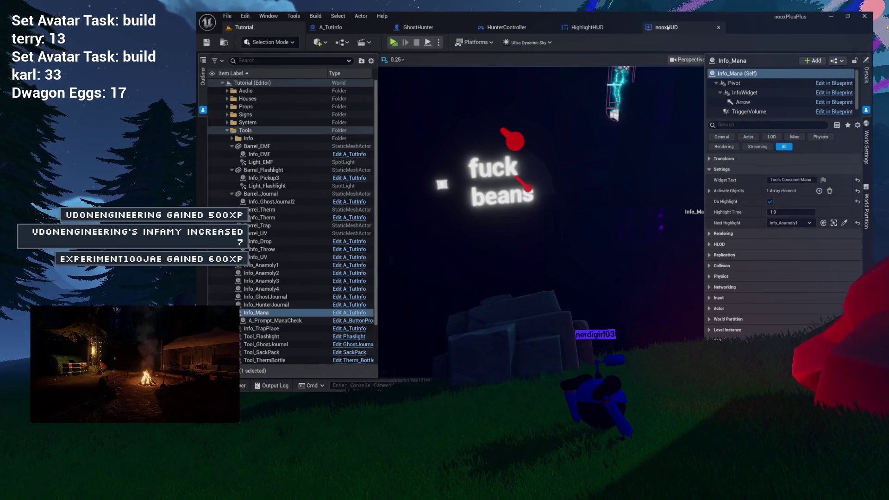
pyautogui.click(354, 31)
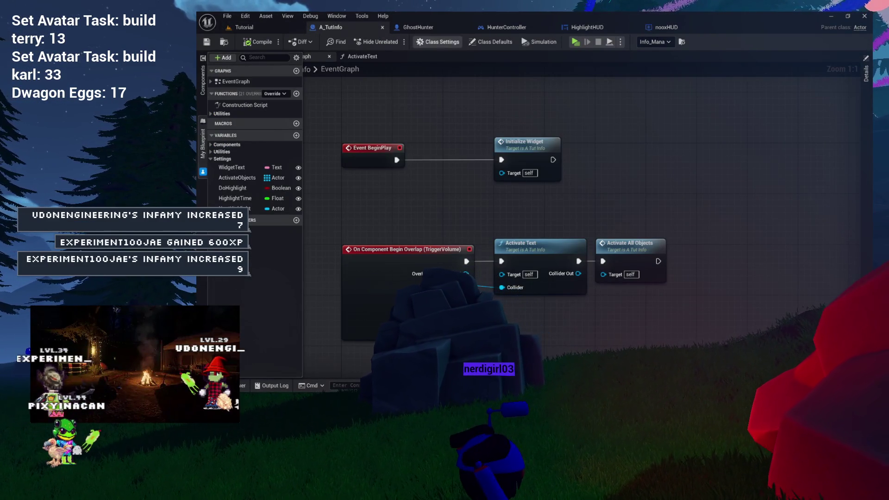
pyautogui.click(501, 30)
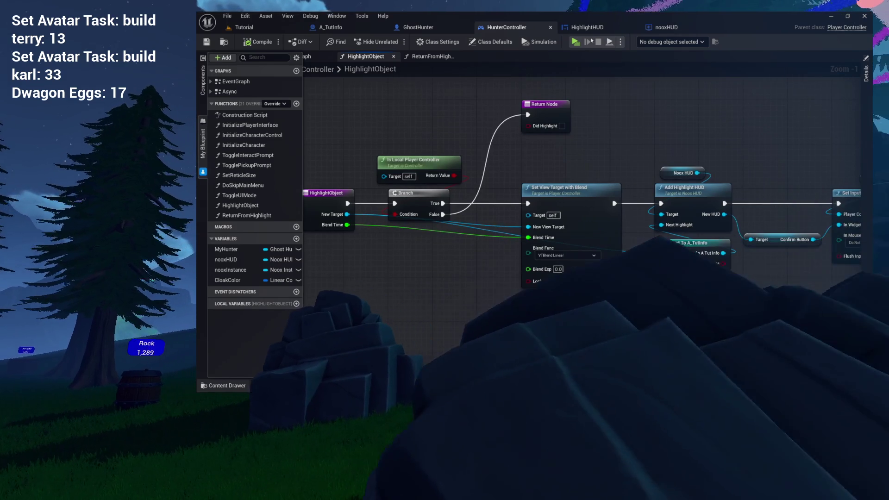
pyautogui.click(586, 27)
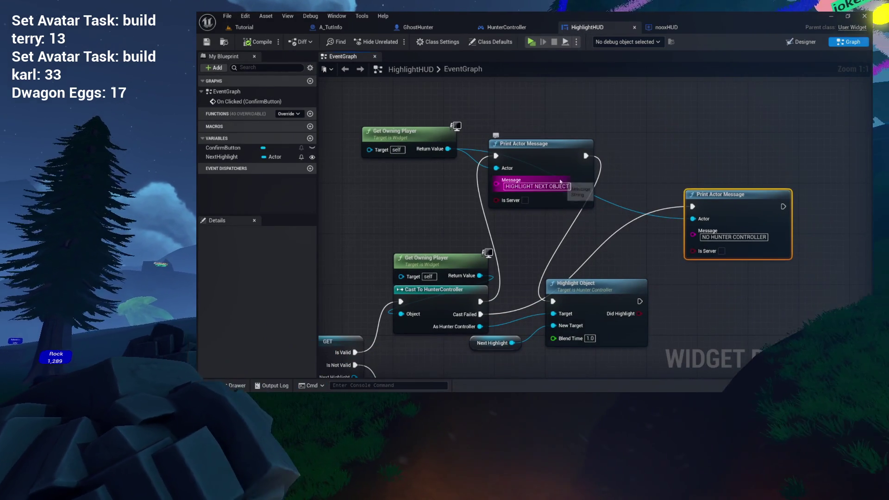
pyautogui.moveTo(595, 301); pyautogui.dragTo(579, 244)
pyautogui.click(579, 244)
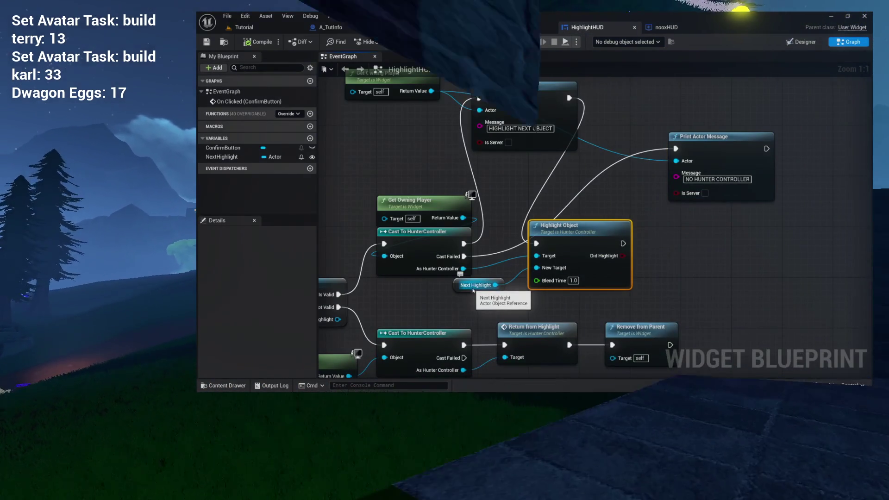
pyautogui.moveTo(334, 316); pyautogui.dragTo(431, 293)
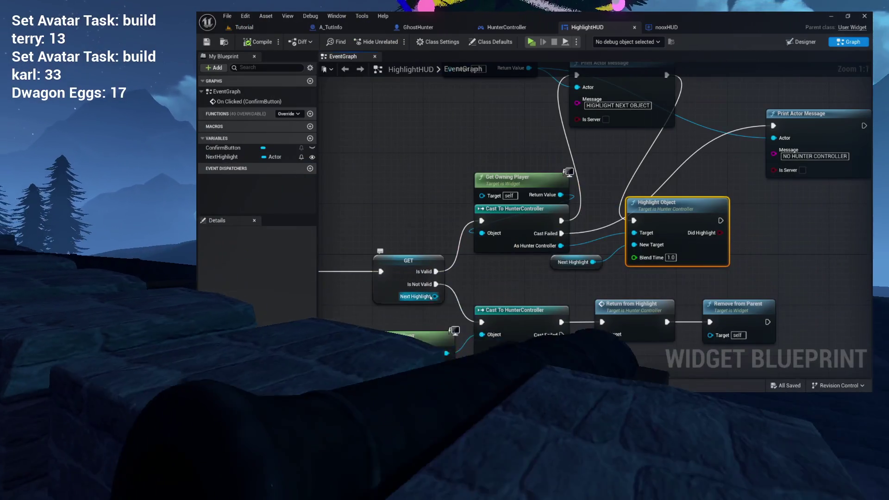
pyautogui.doubleClick(573, 209)
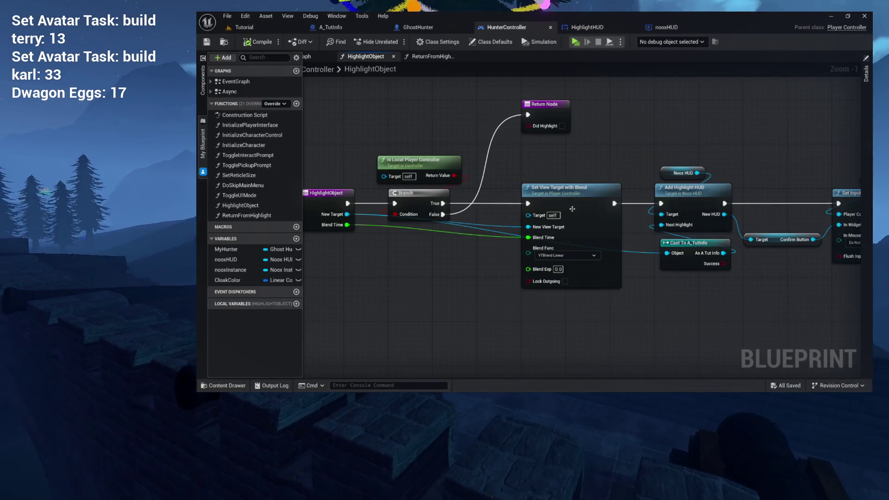
pyautogui.moveTo(450, 233)
pyautogui.mouseDown()
pyautogui.moveTo(565, 225)
pyautogui.moveTo(446, 218)
pyautogui.mouseUp()
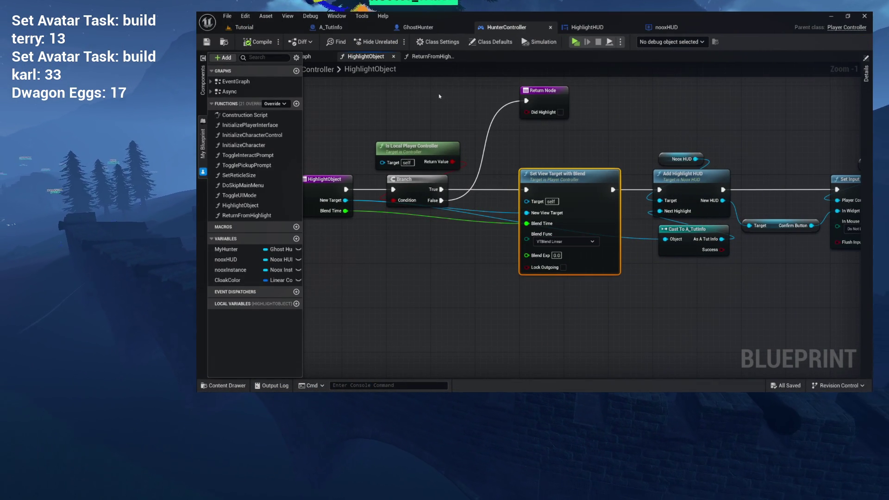
pyautogui.click(241, 28)
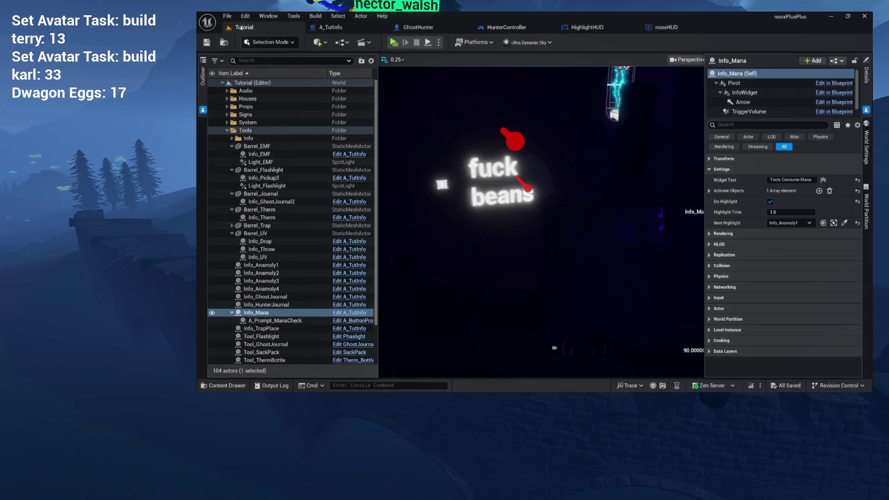
# - Frame Info_Mana, then select Info_Anamoly1's Camera component showing 90° perspective settings
pyautogui.press('f')
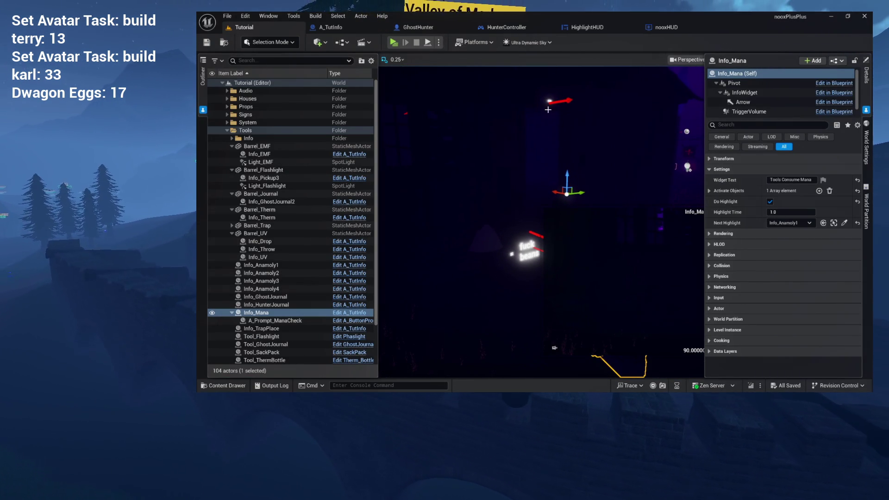
pyautogui.click(550, 100)
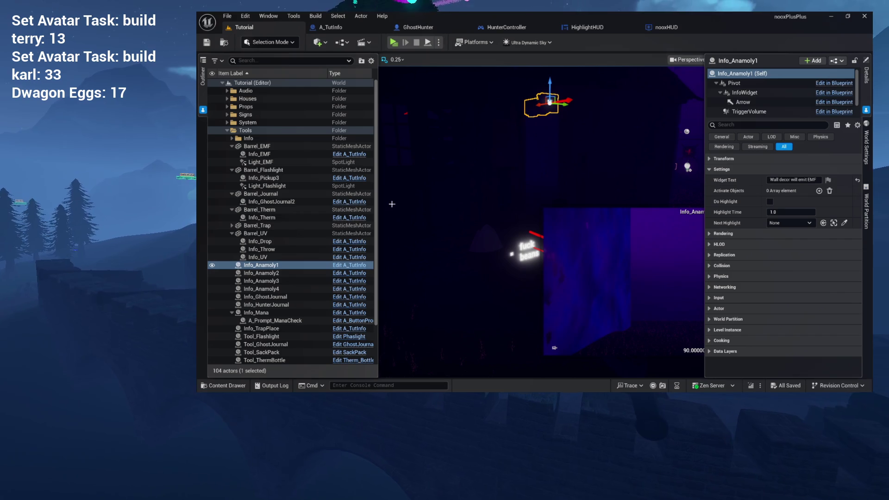
pyautogui.click(264, 266)
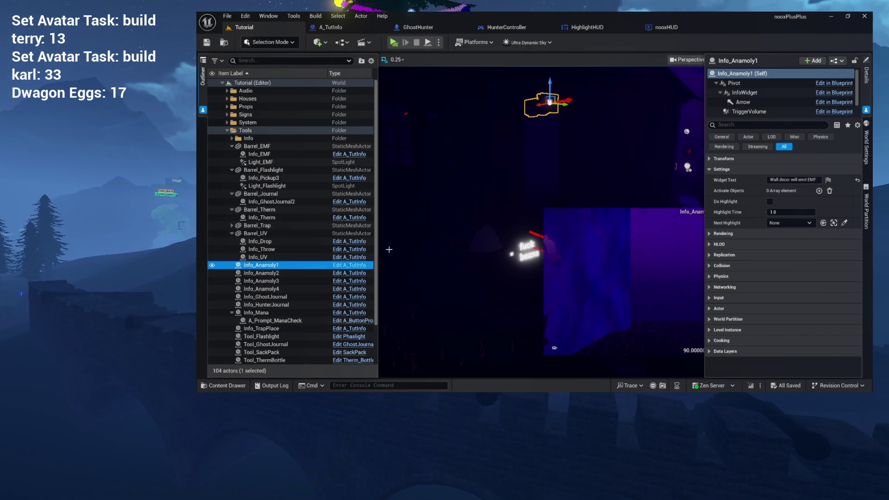
pyautogui.scroll(-1, 731, 102)
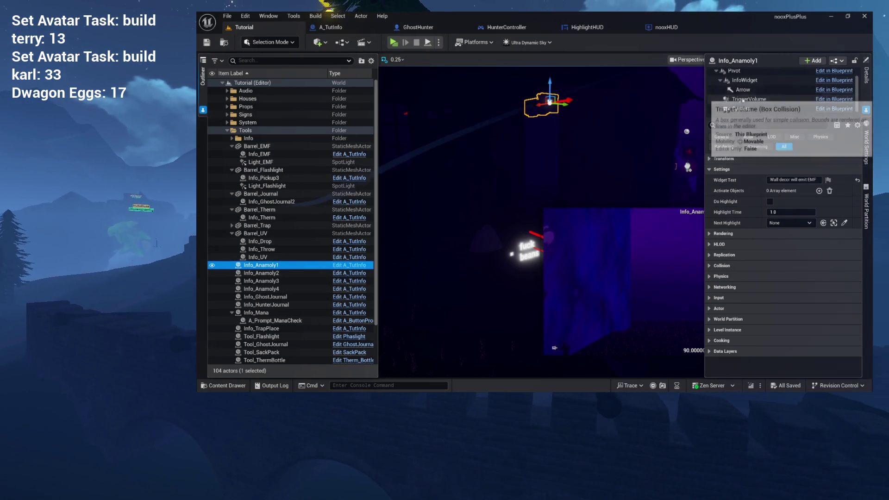
pyautogui.click(741, 109)
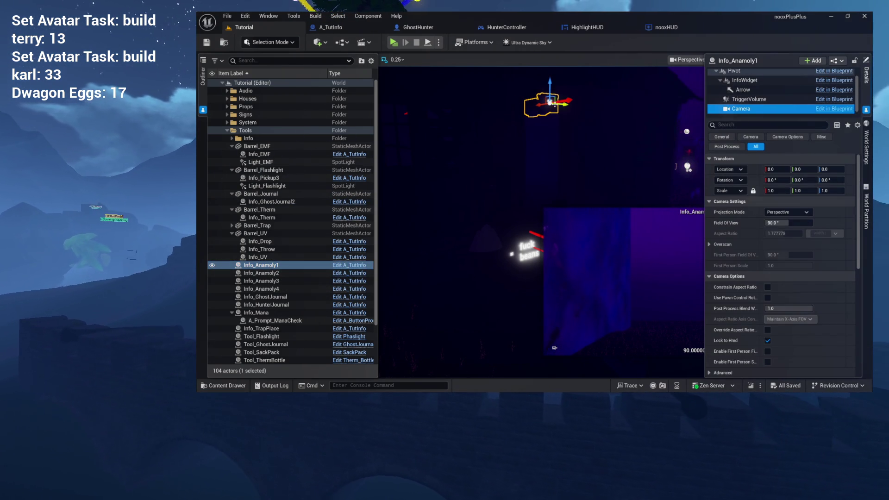
# - Move Info_Anamoly1's camera out to about X 178, Y -40, Z 190, then select Info_Mana to compare
pyautogui.moveTo(522, 99)
pyautogui.mouseDown()
pyautogui.moveTo(527, 148)
pyautogui.moveTo(551, 135)
pyautogui.moveTo(642, 164)
pyautogui.moveTo(691, 203)
pyautogui.mouseUp()
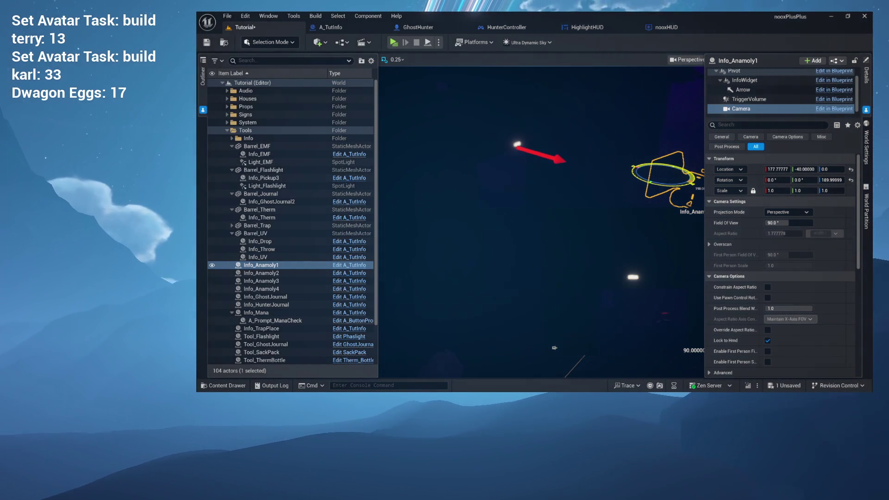
pyautogui.scroll(-3, 587, 191)
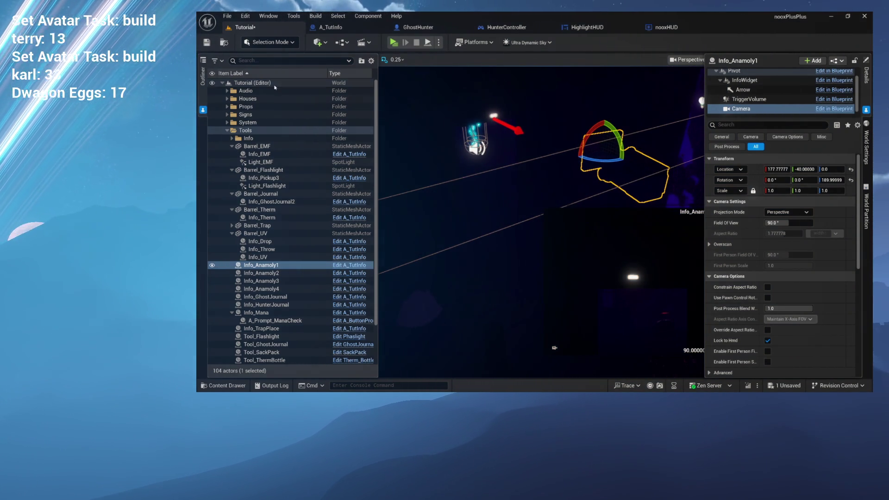
pyautogui.press('f')
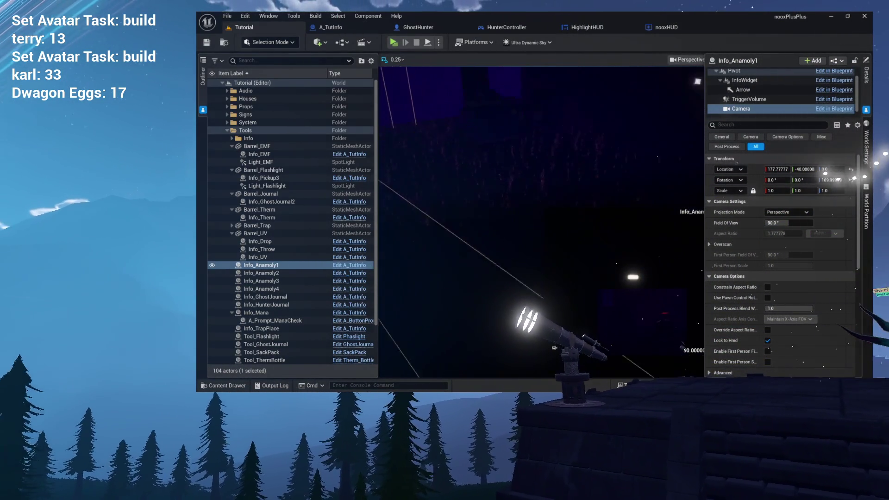
pyautogui.click(477, 173)
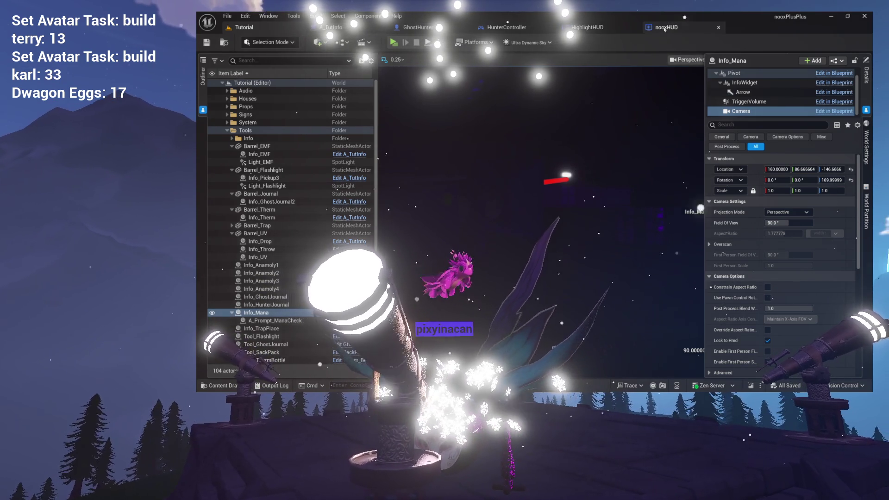
# - Delete both debug Print Actor Message nodes and Get Owning Player, then open HunterController's HighlightObject
pyautogui.click(588, 27)
pyautogui.moveTo(557, 187)
pyautogui.mouseDown()
pyautogui.moveTo(582, 200)
pyautogui.moveTo(528, 211)
pyautogui.mouseUp()
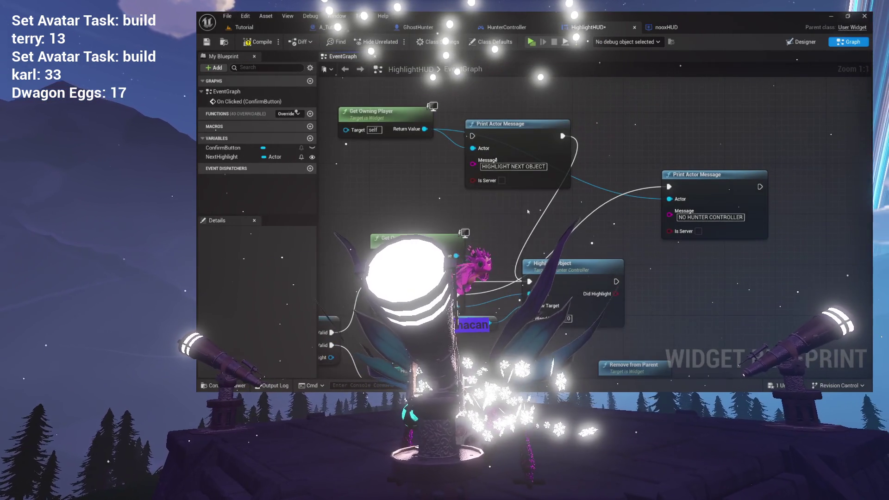
pyautogui.moveTo(500, 127); pyautogui.dragTo(500, 108)
pyautogui.moveTo(695, 185); pyautogui.dragTo(606, 121)
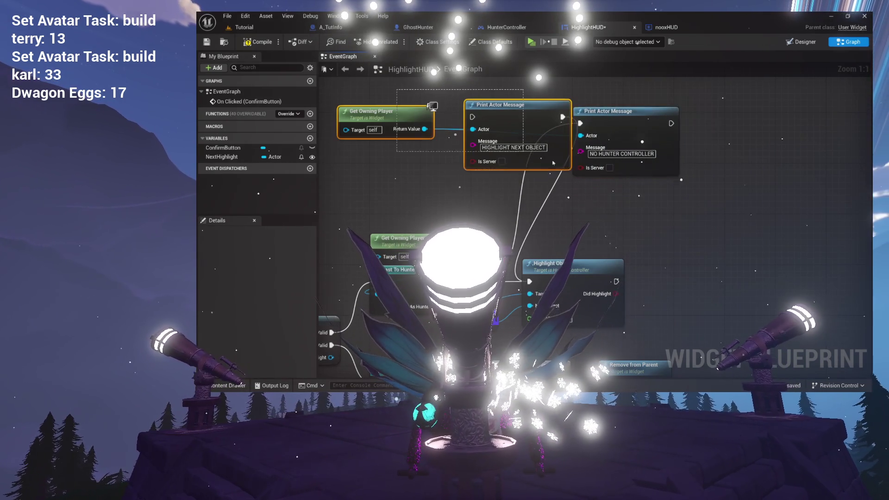
pyautogui.press('Delete')
pyautogui.moveTo(564, 245); pyautogui.dragTo(582, 214)
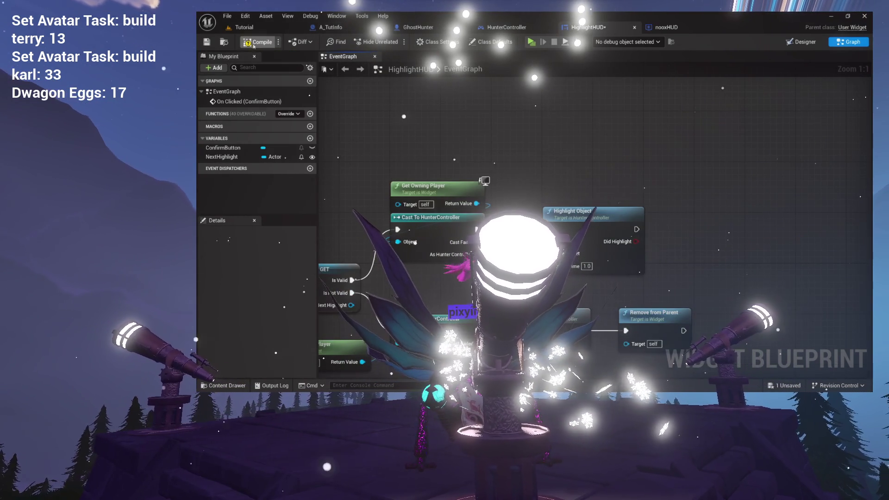
pyautogui.doubleClick(591, 222)
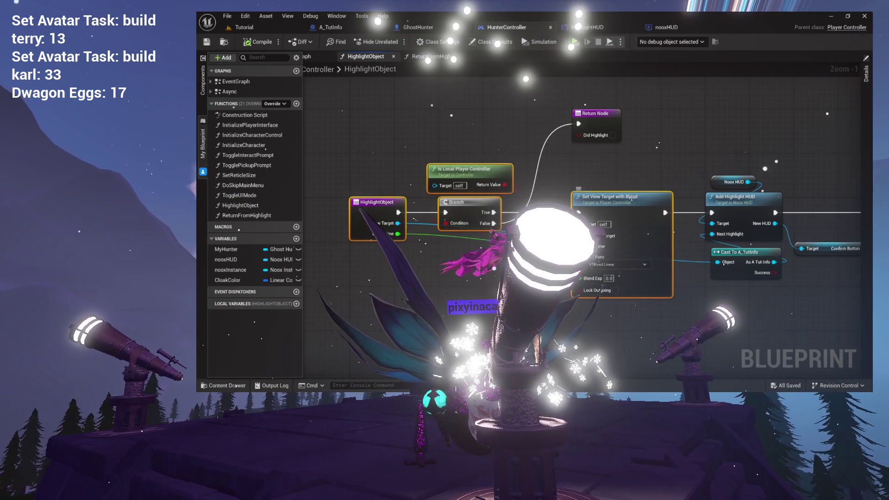
# - Place a Print Actor Message on the Is Local Player Controller branch's False output
pyautogui.moveTo(638, 170); pyautogui.dragTo(521, 193)
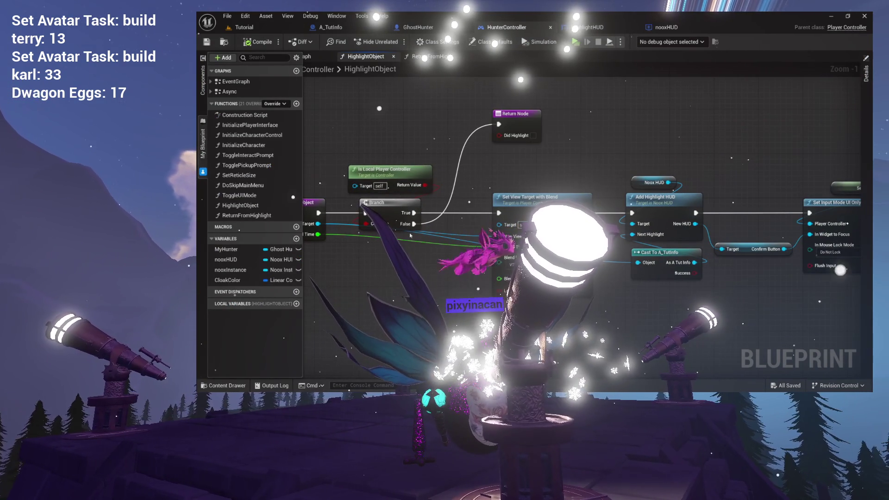
pyautogui.moveTo(405, 197); pyautogui.dragTo(447, 200)
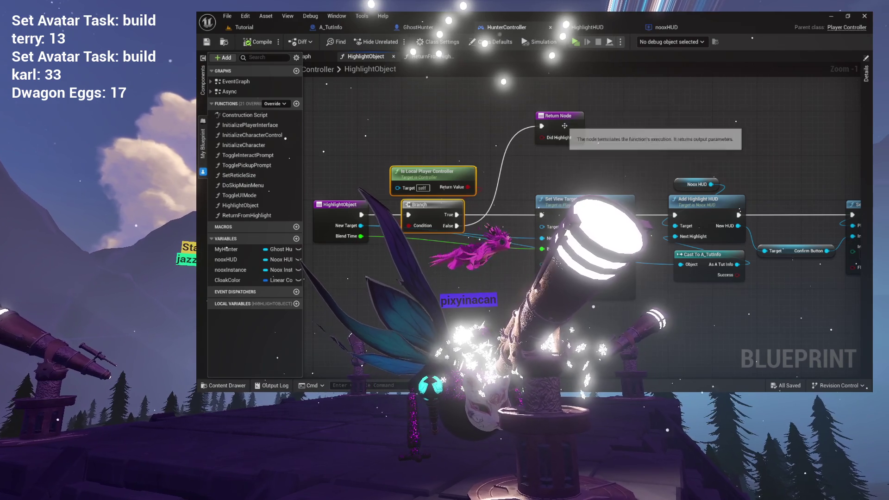
pyautogui.moveTo(564, 126); pyautogui.dragTo(658, 131)
pyautogui.moveTo(479, 201); pyautogui.dragTo(522, 123)
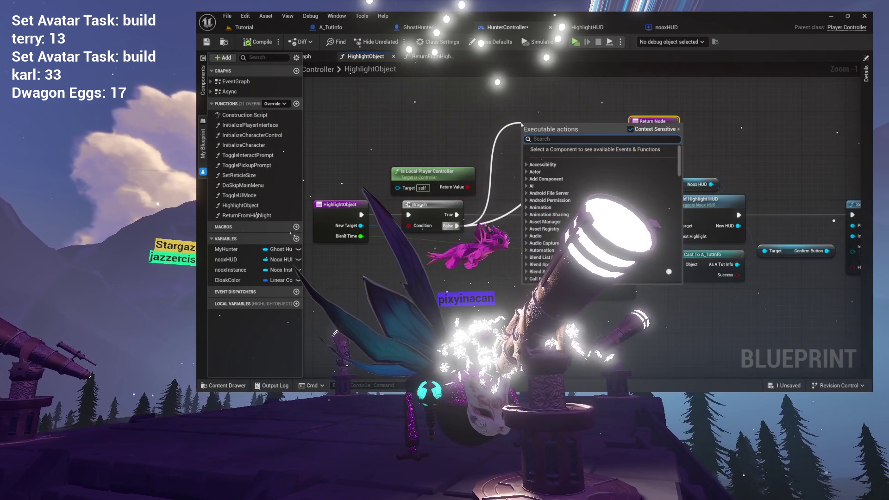
pyautogui.write('print')
pyautogui.press('Return')
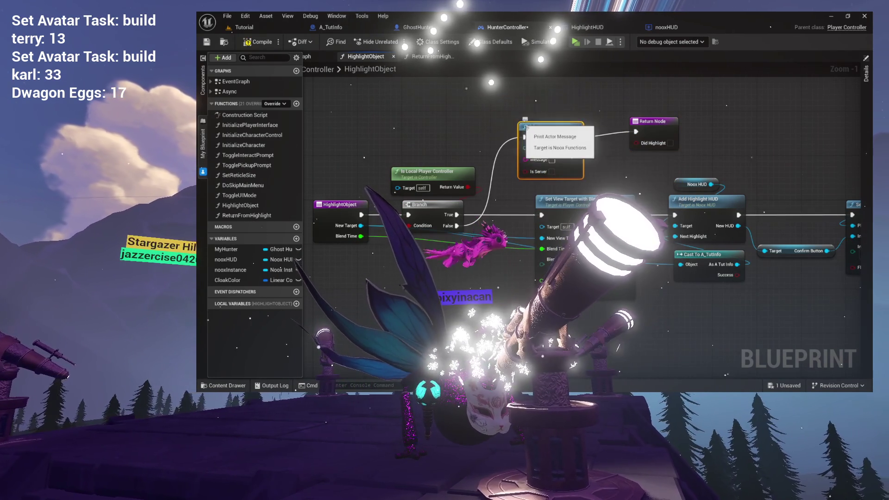
# - Wire Self to its Actor, set message 'HIGHLIGHTING NOT LOCAL PLAYER CONTROLLER', and shift the Return Node clear
pyautogui.moveTo(426, 114); pyautogui.dragTo(426, 114)
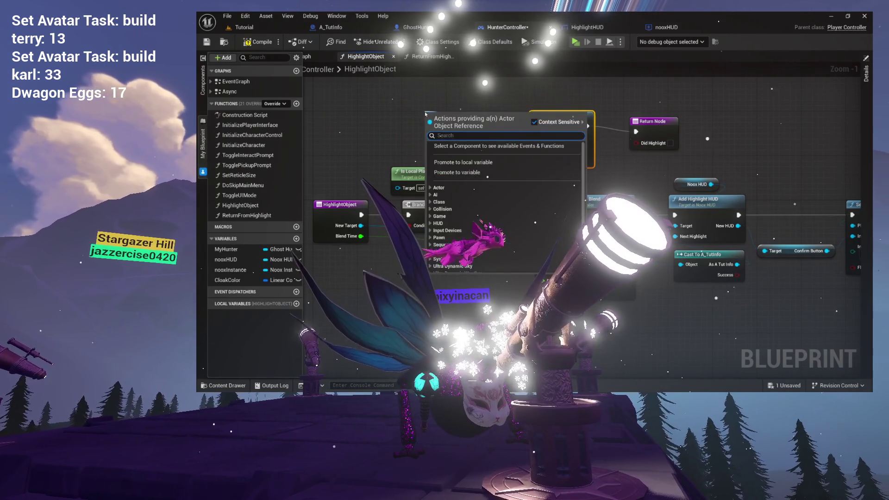
pyautogui.write('self')
pyautogui.press('Return')
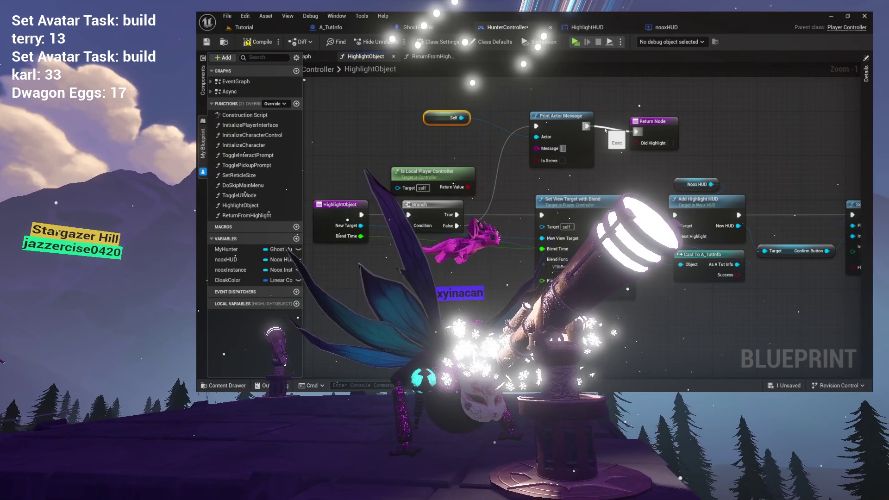
pyautogui.write('HiIGHLIGHTING N')
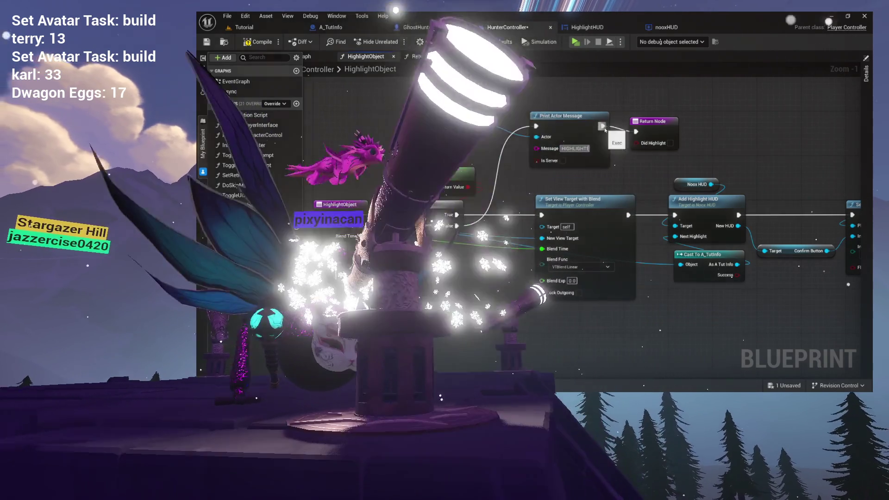
pyautogui.write('OT LOCA')
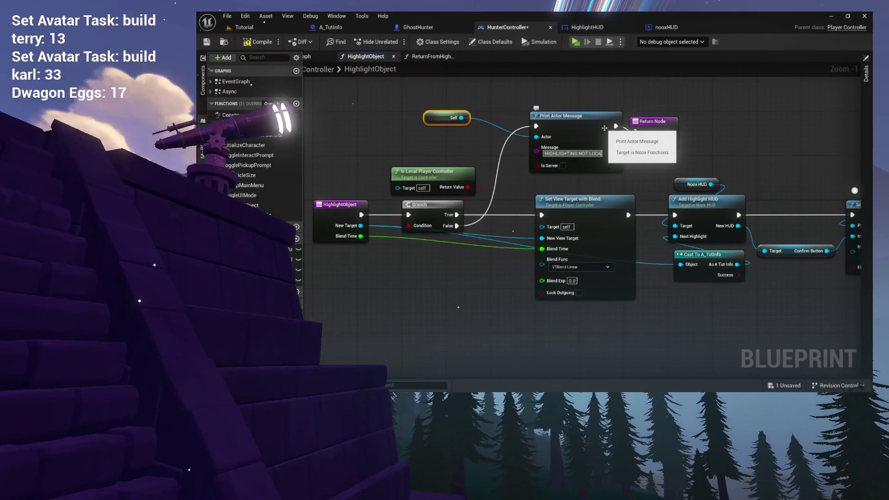
pyautogui.write('L PLAYER CONTROLLER')
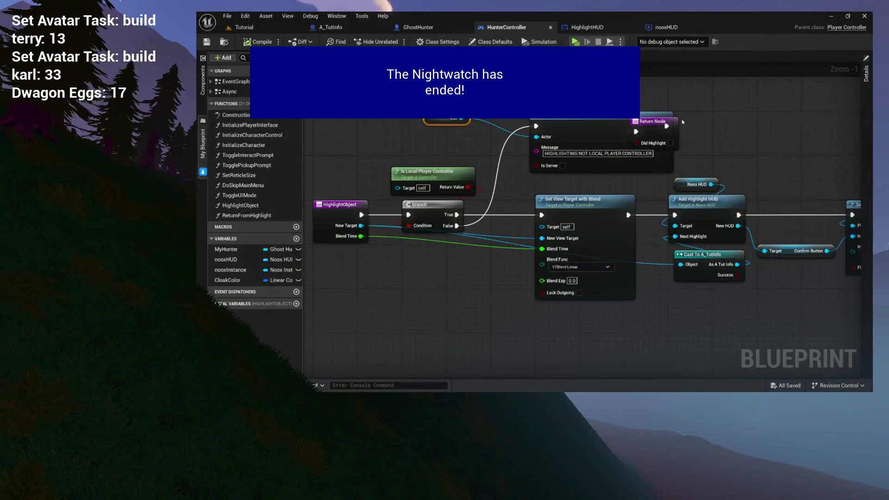
pyautogui.moveTo(675, 122)
pyautogui.mouseDown()
pyautogui.moveTo(719, 123)
pyautogui.moveTo(734, 111)
pyautogui.mouseUp()
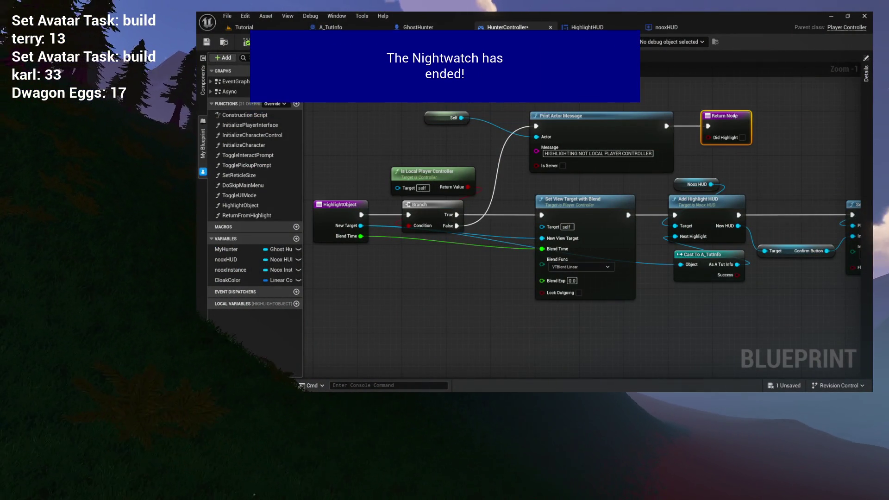
pyautogui.click(253, 28)
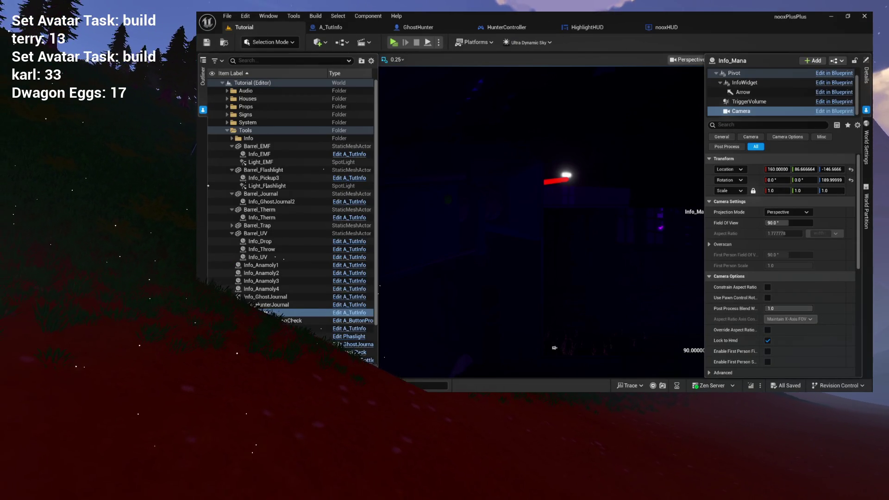
# - Open the Output Log and clear its contents
pyautogui.press('`')
pyautogui.rightClick(422, 291)
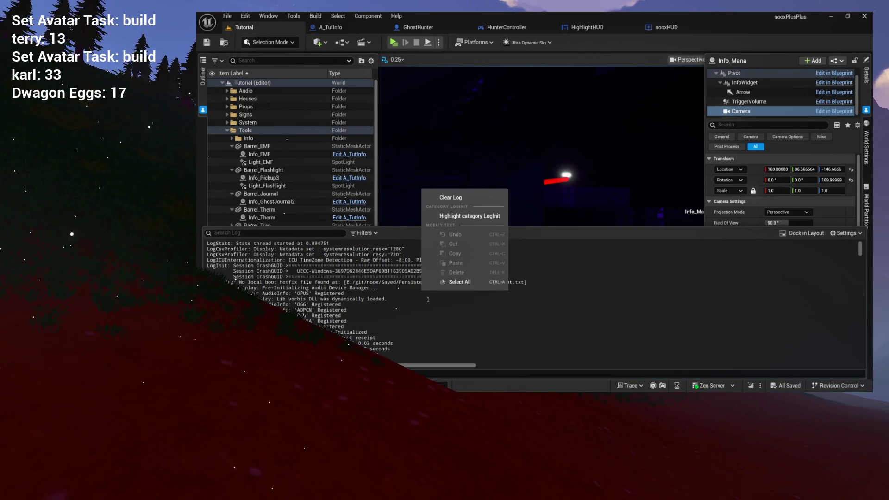
pyautogui.click(471, 197)
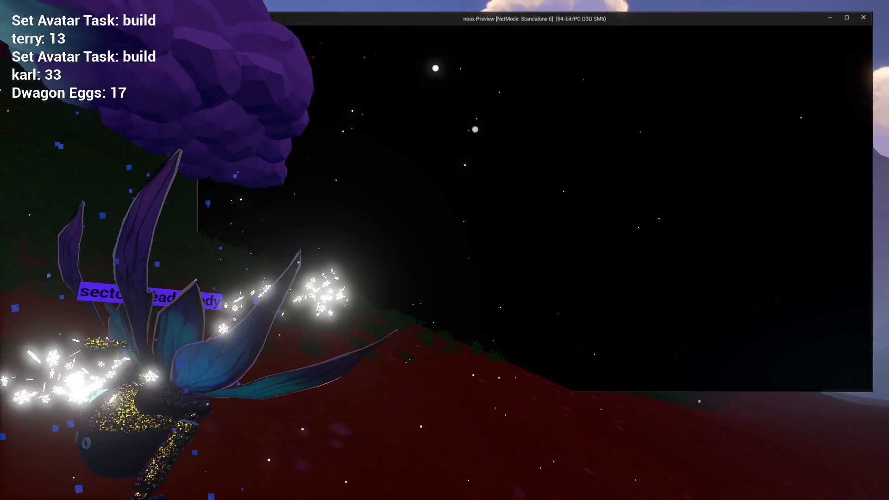
# - Walk to the pickup, grab it to trigger the Tools Consume Mana prompt, then exit the preview
pyautogui.press('d')
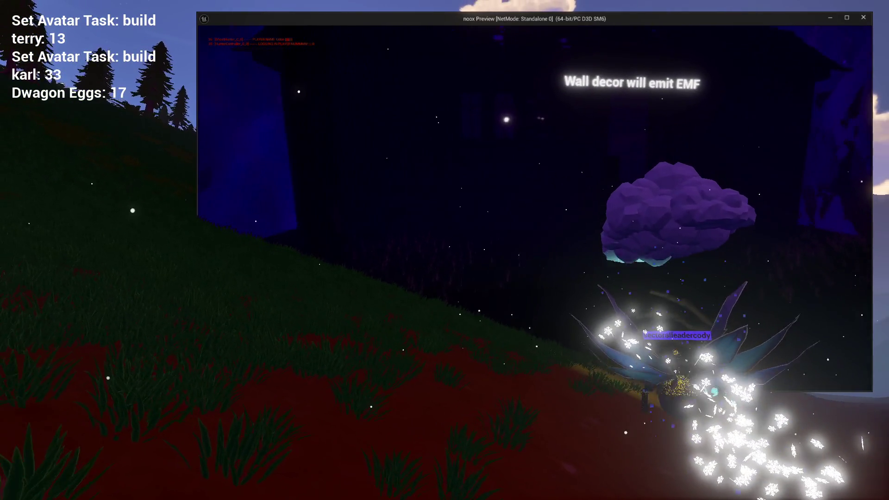
pyautogui.press('e')
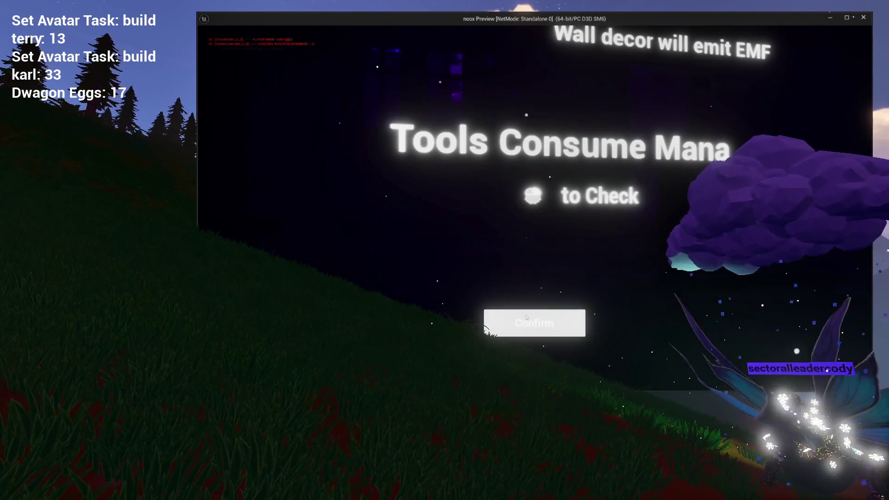
pyautogui.press('Escape')
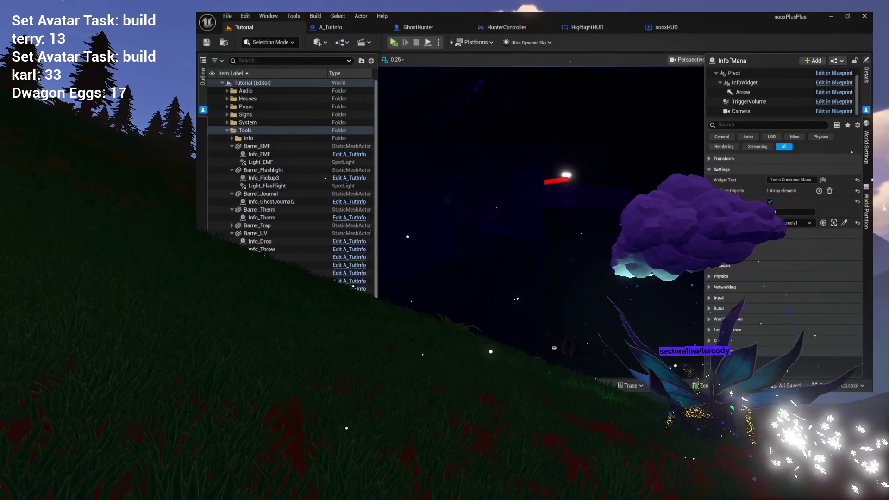
# - Navigate from HighlightHUD's event graph into HunterController's HighlightObject function and frame the Branch
pyautogui.click(413, 27)
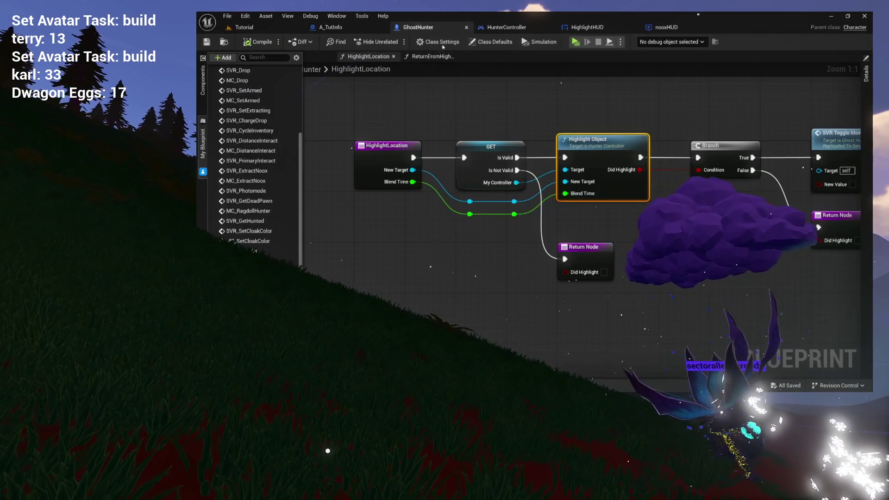
pyautogui.moveTo(565, 125); pyautogui.dragTo(476, 135)
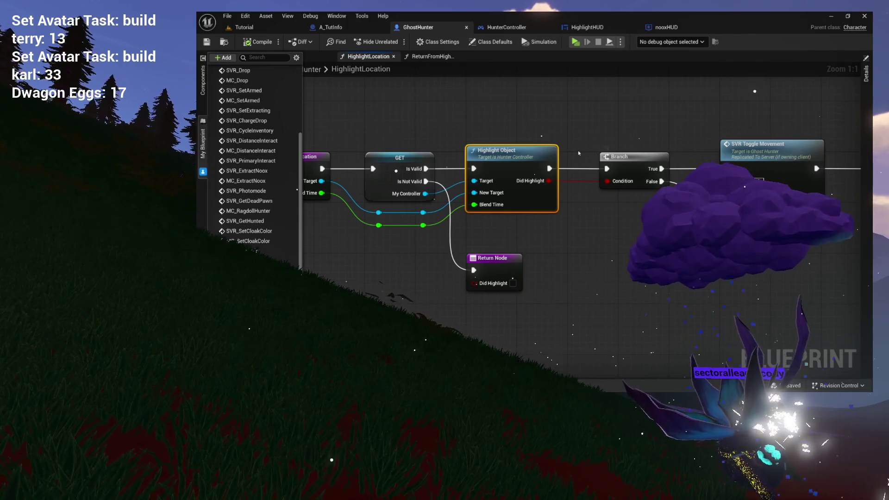
pyautogui.click(586, 27)
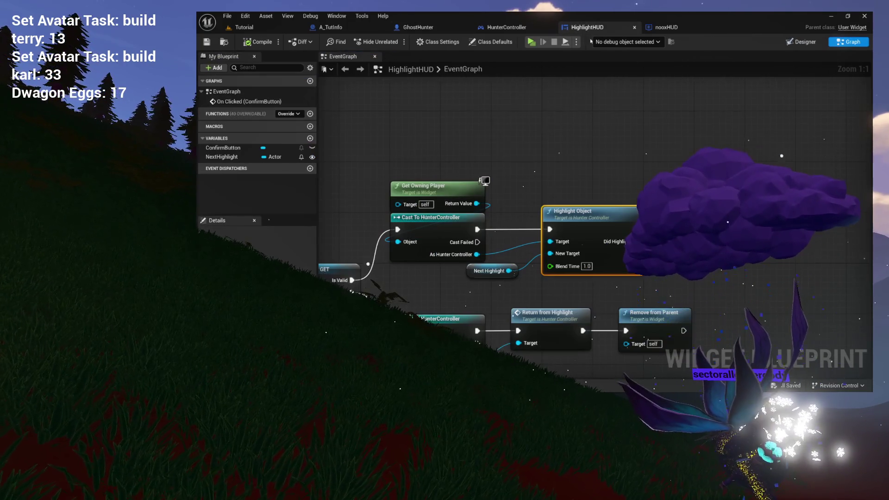
pyautogui.doubleClick(588, 218)
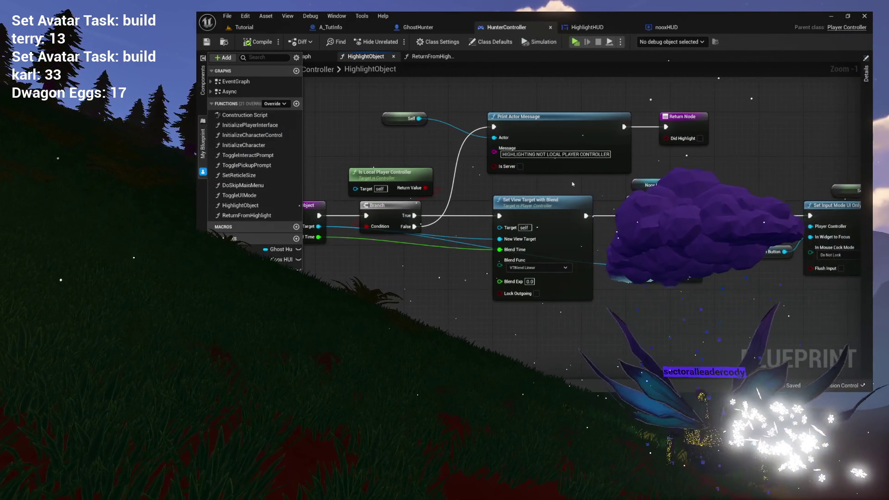
pyautogui.moveTo(539, 190); pyautogui.dragTo(577, 190)
pyautogui.moveTo(508, 212)
pyautogui.mouseDown()
pyautogui.moveTo(491, 176)
pyautogui.moveTo(562, 216)
pyautogui.mouseUp()
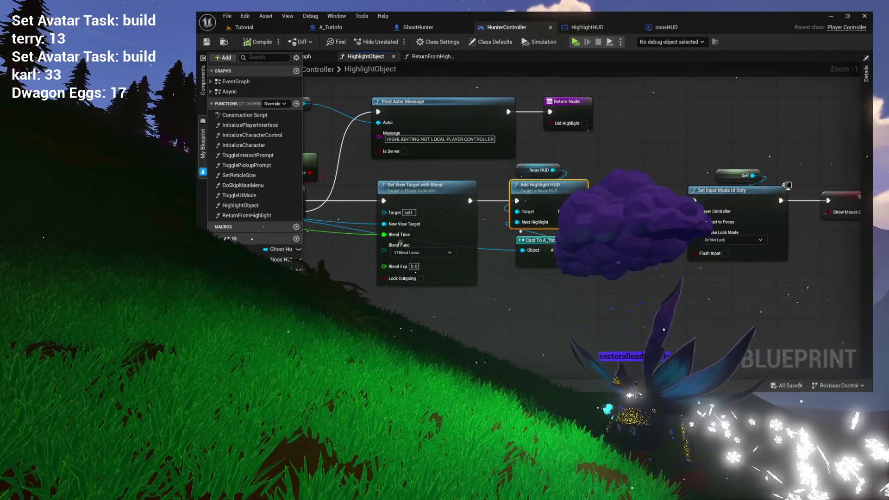
pyautogui.moveTo(787, 185)
pyautogui.mouseDown()
pyautogui.moveTo(641, 187)
pyautogui.moveTo(786, 187)
pyautogui.moveTo(749, 187)
pyautogui.mouseUp()
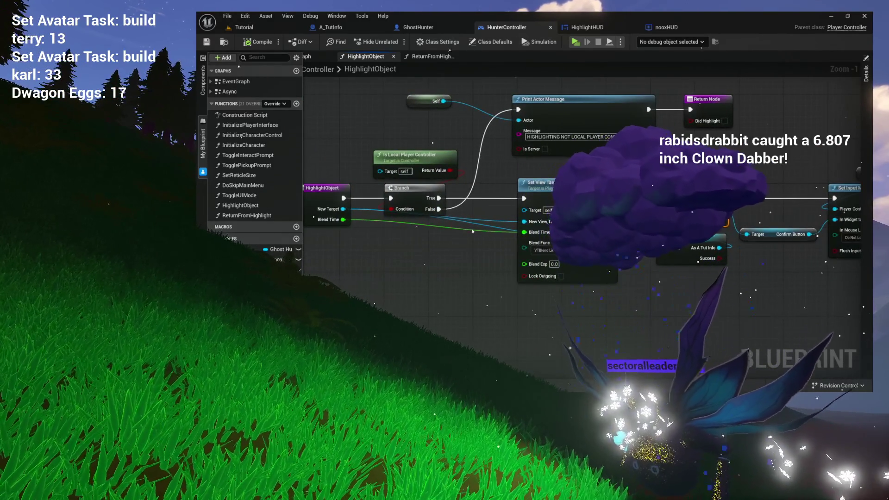
pyautogui.moveTo(472, 230); pyautogui.dragTo(557, 226)
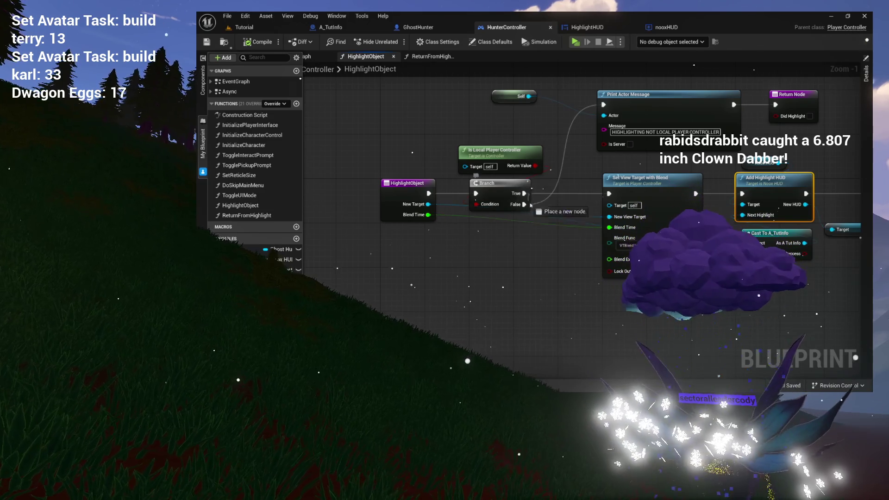
# - Add a Print Actor Message 'SETTING NEW HIGHLIGHT' with Self after the Branch, and compile HunterController
pyautogui.moveTo(533, 257); pyautogui.dragTo(532, 253)
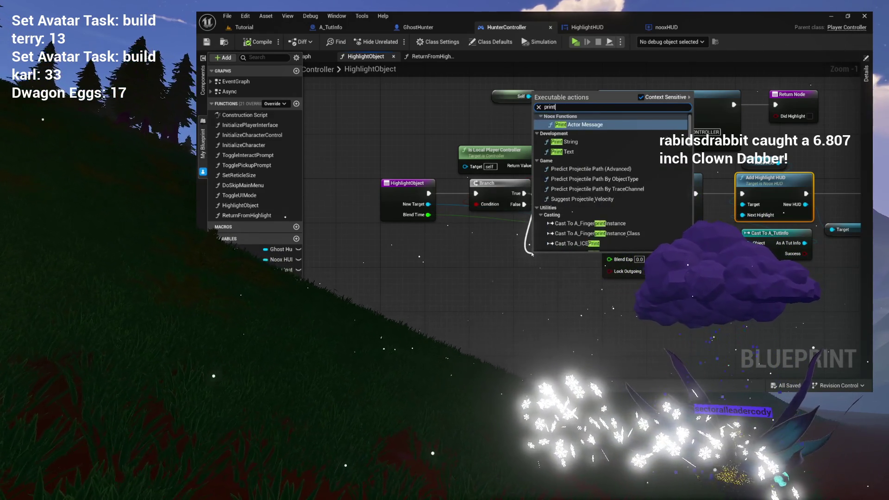
pyautogui.press('Return')
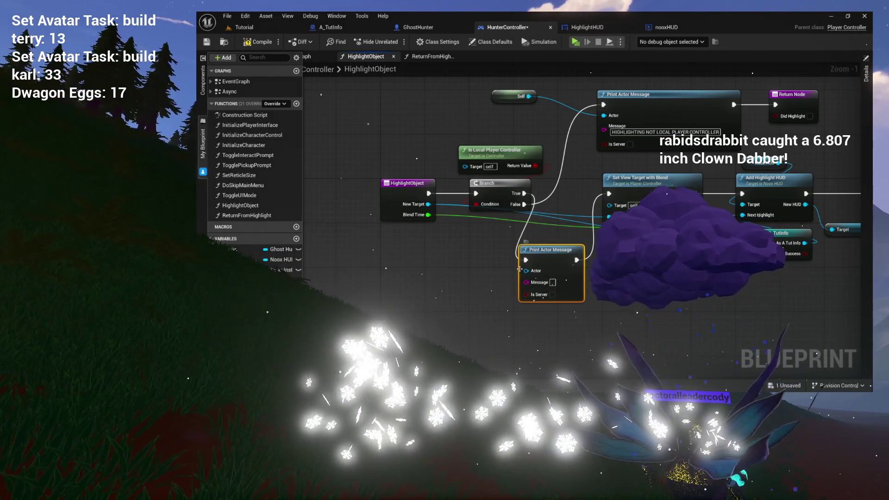
pyautogui.moveTo(528, 275); pyautogui.dragTo(462, 267)
pyautogui.write('self')
pyautogui.press('Return')
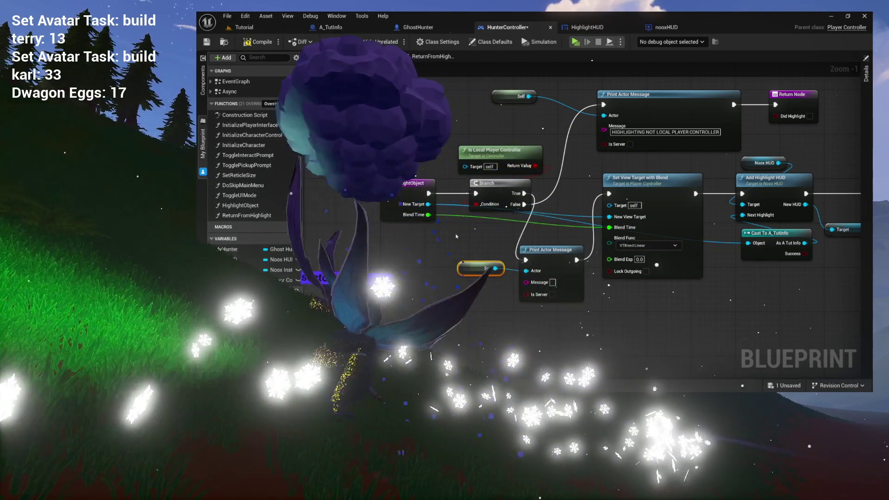
pyautogui.moveTo(427, 205)
pyautogui.mouseDown()
pyautogui.moveTo(447, 211)
pyautogui.moveTo(482, 259)
pyautogui.moveTo(526, 271)
pyautogui.mouseUp()
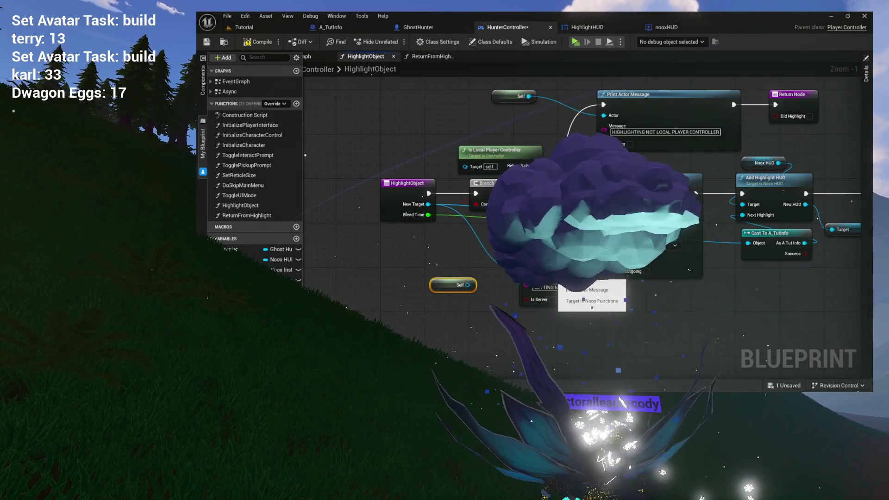
pyautogui.moveTo(553, 271); pyautogui.dragTo(520, 271)
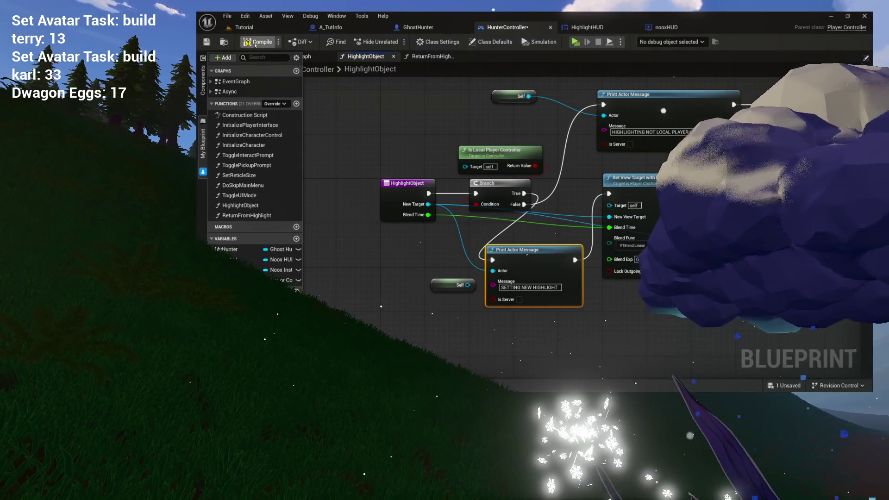
pyautogui.click(255, 44)
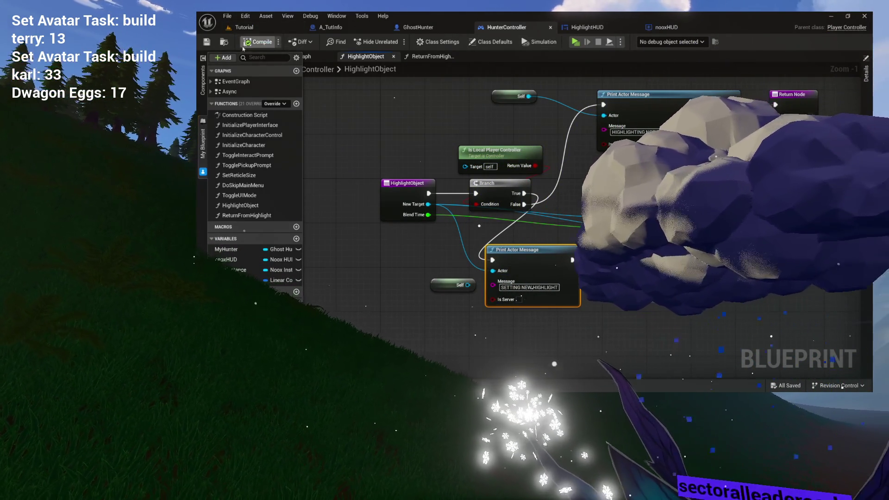
pyautogui.click(226, 44)
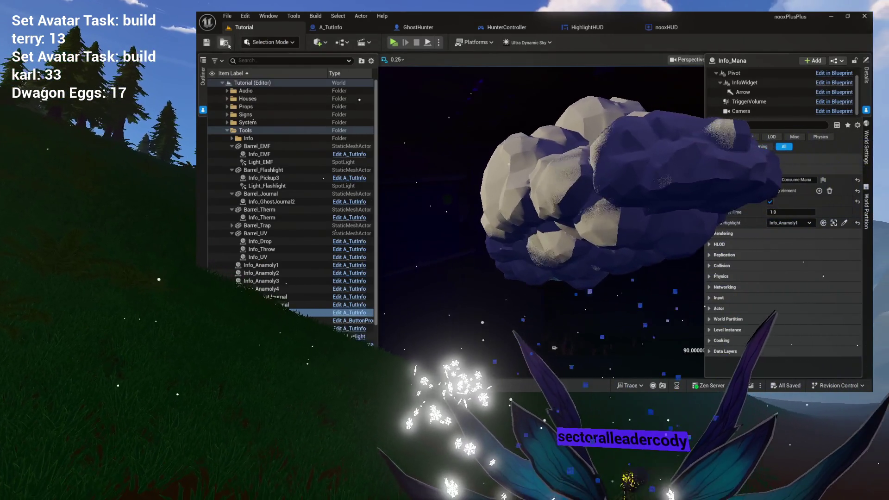
# - Clear the Output Log, play-test the 'Tools Consume Mana' prompt, then stop and open A_TutInfo
pyautogui.click(339, 29)
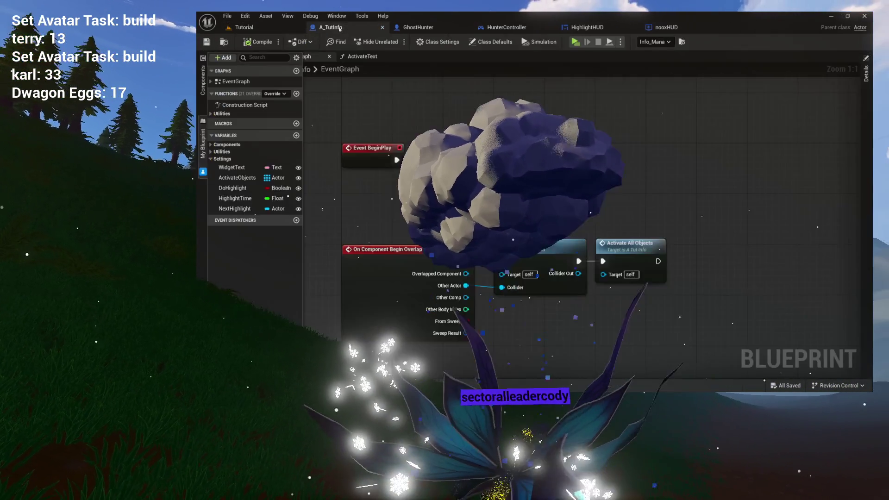
pyautogui.click(300, 29)
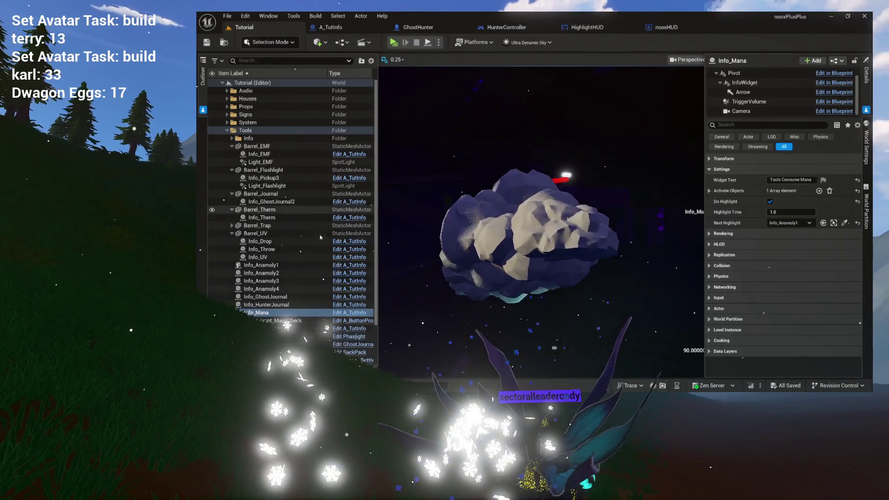
pyautogui.click(259, 386)
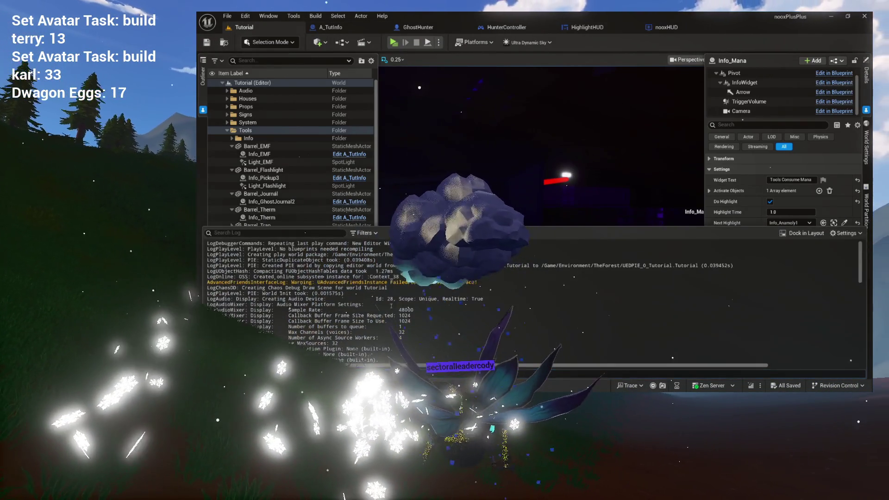
pyautogui.rightClick(409, 246)
pyautogui.click(484, 298)
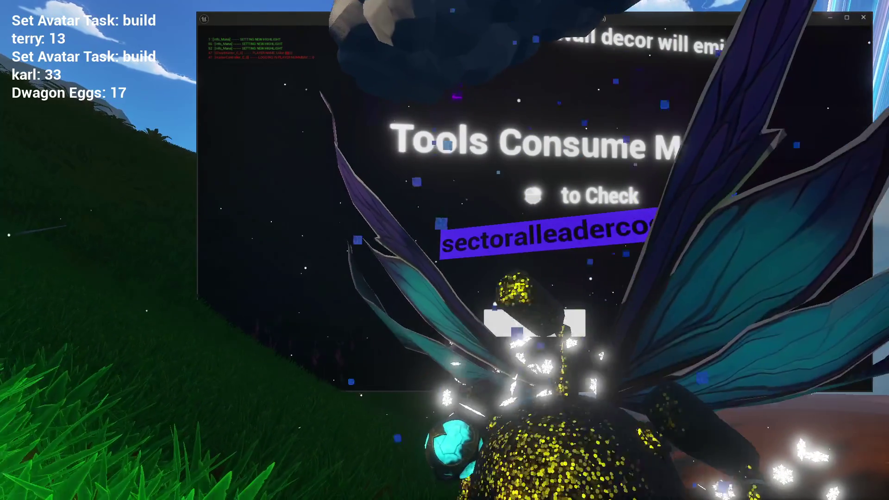
pyautogui.click(526, 319)
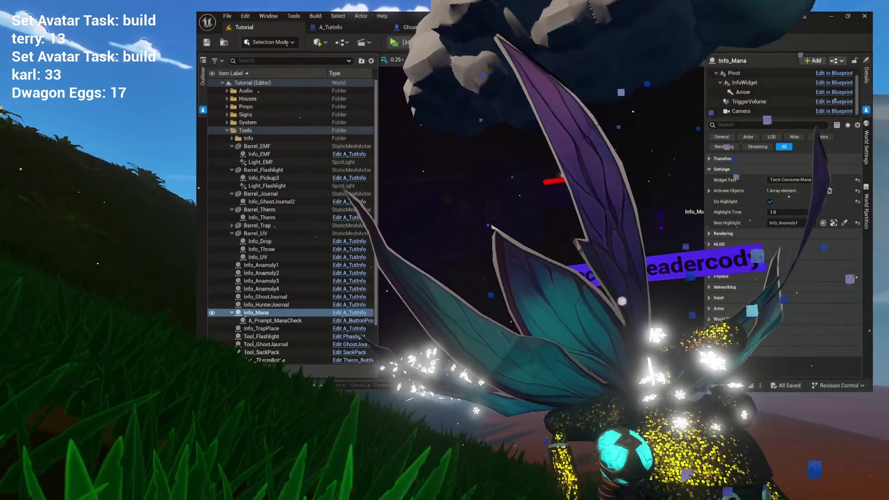
pyautogui.click(347, 29)
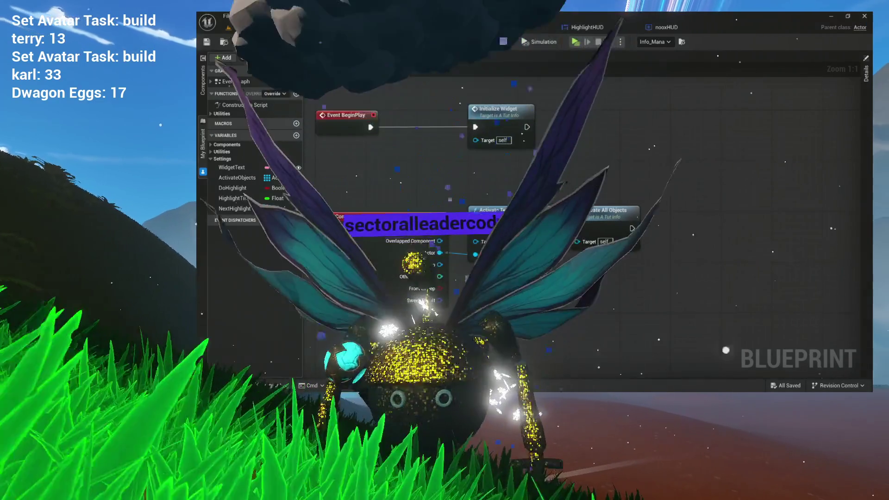
# - Follow ActivateText through GhostHunter's HighlightLocation into HunterController's HighlightObject graph
pyautogui.doubleClick(505, 108)
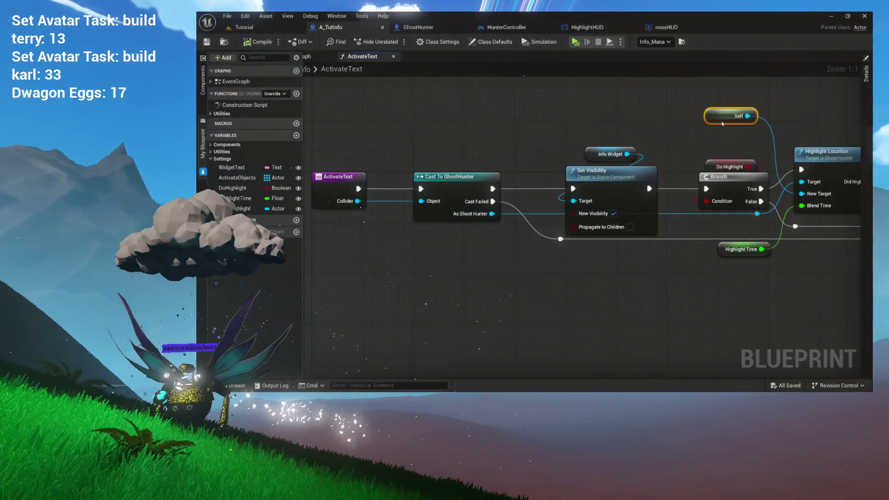
pyautogui.moveTo(731, 234)
pyautogui.mouseDown()
pyautogui.moveTo(595, 136)
pyautogui.moveTo(676, 140)
pyautogui.moveTo(538, 132)
pyautogui.moveTo(671, 127)
pyautogui.moveTo(500, 134)
pyautogui.moveTo(590, 132)
pyautogui.mouseUp()
pyautogui.doubleClick(589, 132)
pyautogui.doubleClick(532, 147)
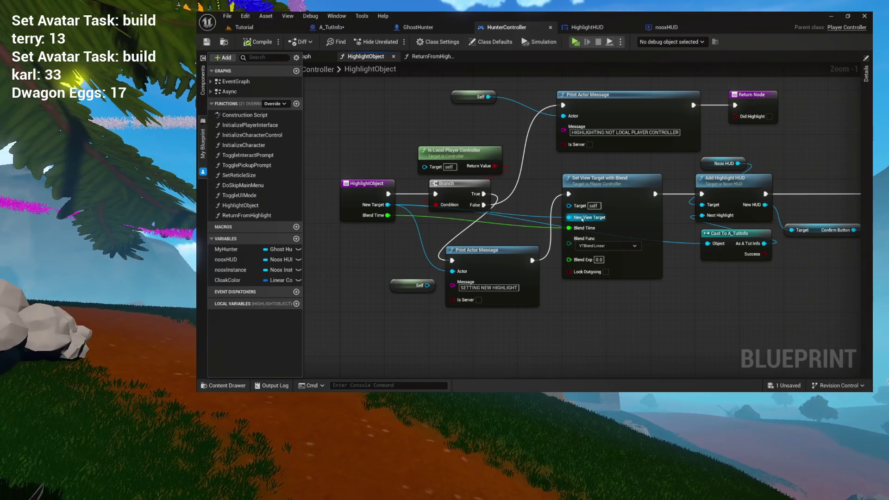
pyautogui.moveTo(582, 219)
pyautogui.mouseDown()
pyautogui.moveTo(491, 214)
pyautogui.moveTo(620, 216)
pyautogui.mouseUp()
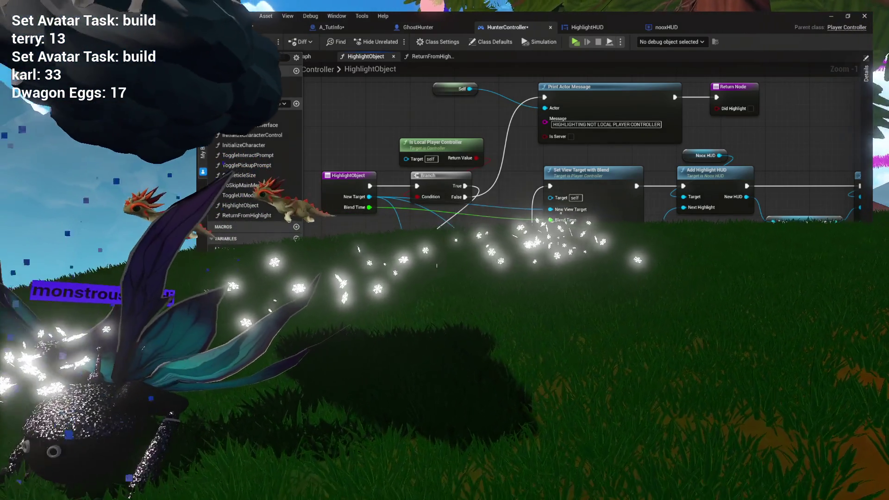
# - Add Get Next Highlight from the Cast To A_TutInfo output and rewire Branch True past the print
pyautogui.moveTo(676, 148); pyautogui.dragTo(714, 132)
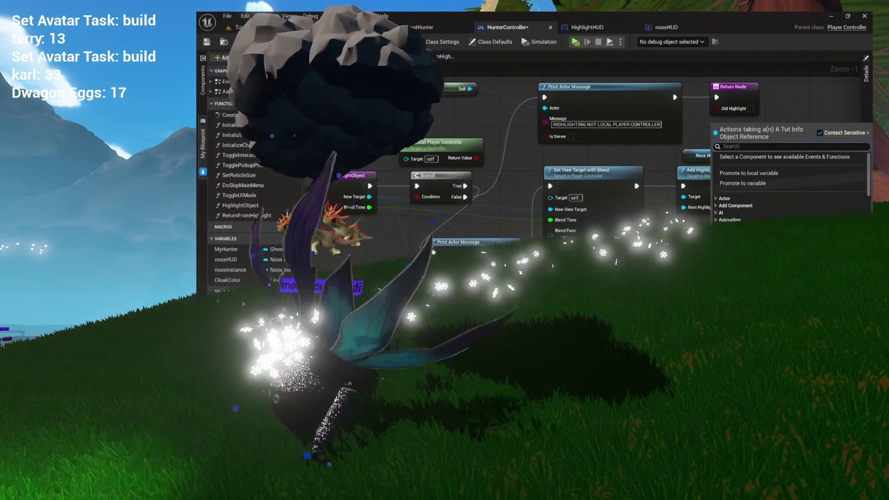
pyautogui.write('next')
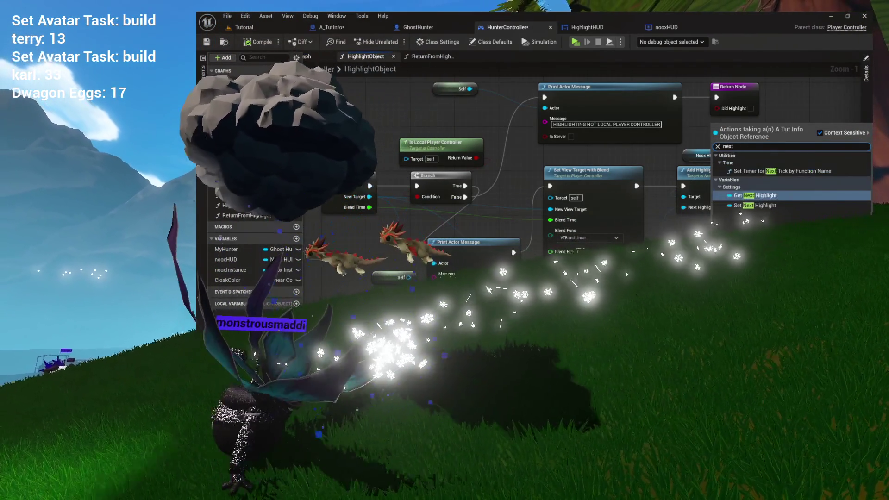
pyautogui.click(765, 205)
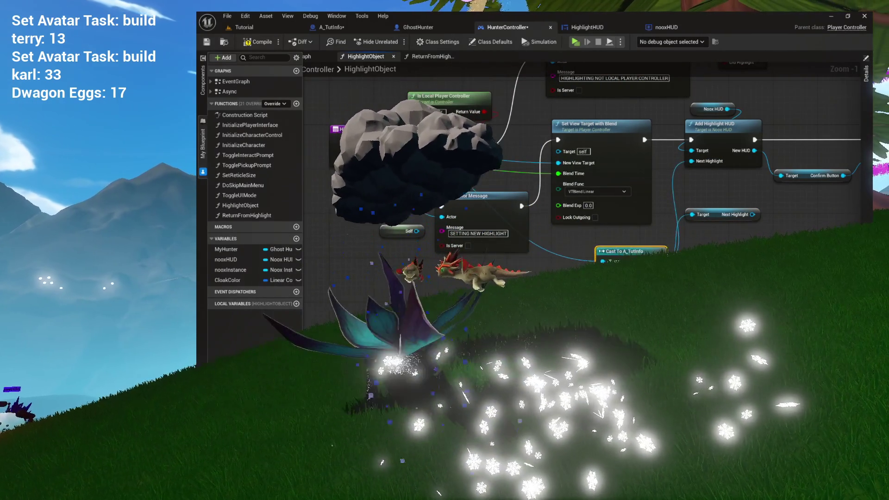
pyautogui.scroll(2, 587, 231)
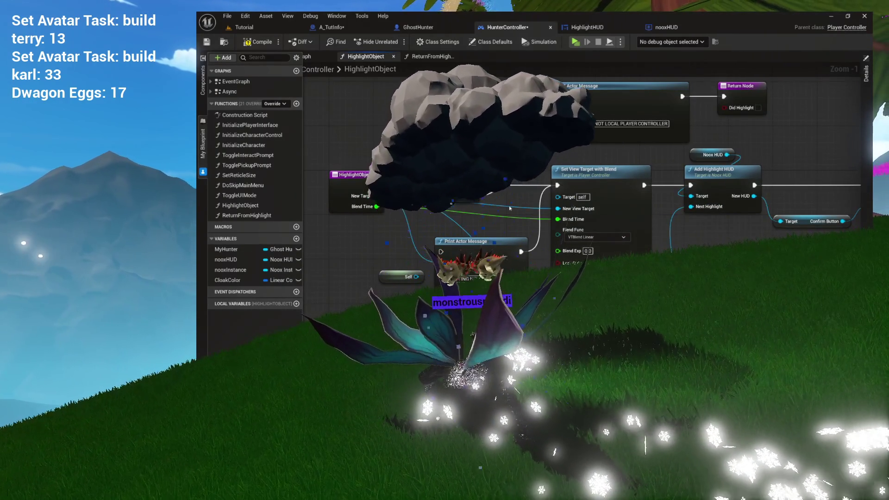
pyautogui.moveTo(512, 242); pyautogui.dragTo(486, 335)
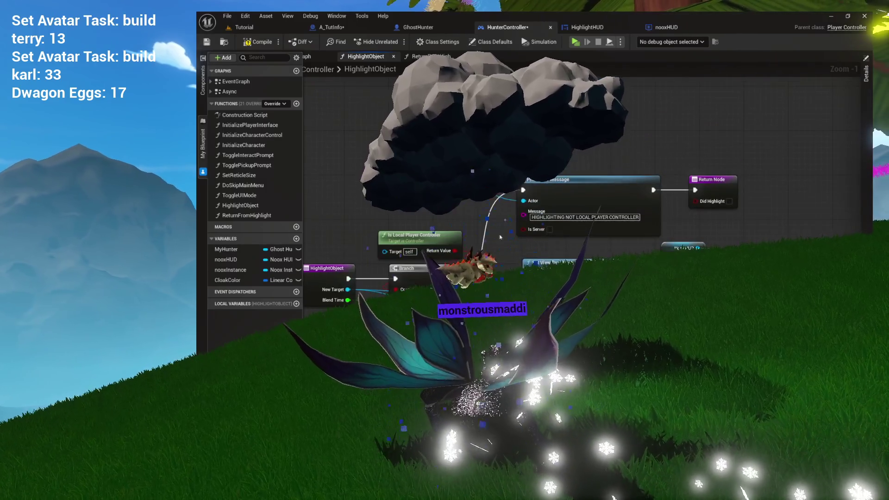
pyautogui.moveTo(443, 278); pyautogui.dragTo(626, 195)
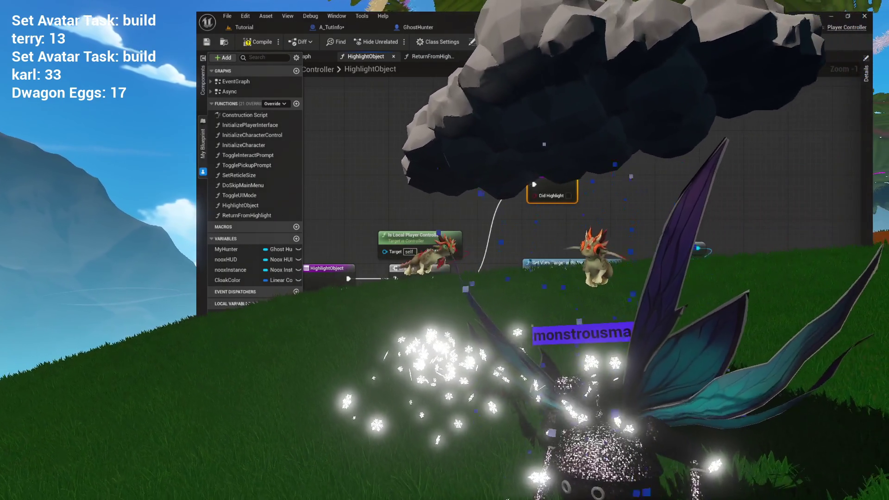
# - Reposition the cast and Next Highlight nodes under Set View Target and save HunterController
pyautogui.moveTo(547, 236); pyautogui.dragTo(551, 181)
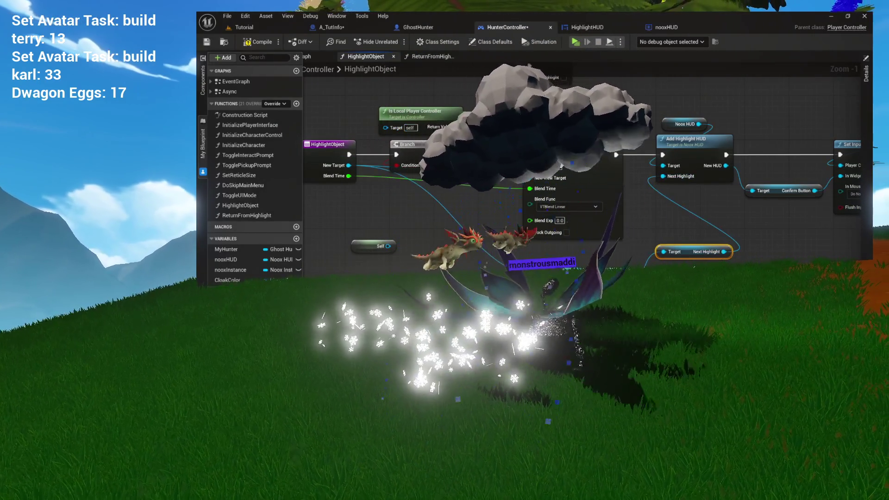
pyautogui.moveTo(691, 255); pyautogui.dragTo(680, 301)
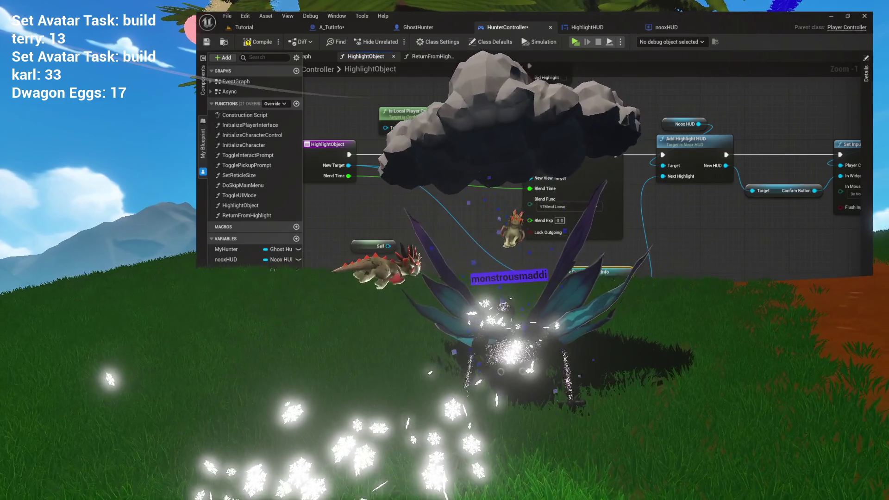
pyautogui.moveTo(579, 278); pyautogui.dragTo(580, 271)
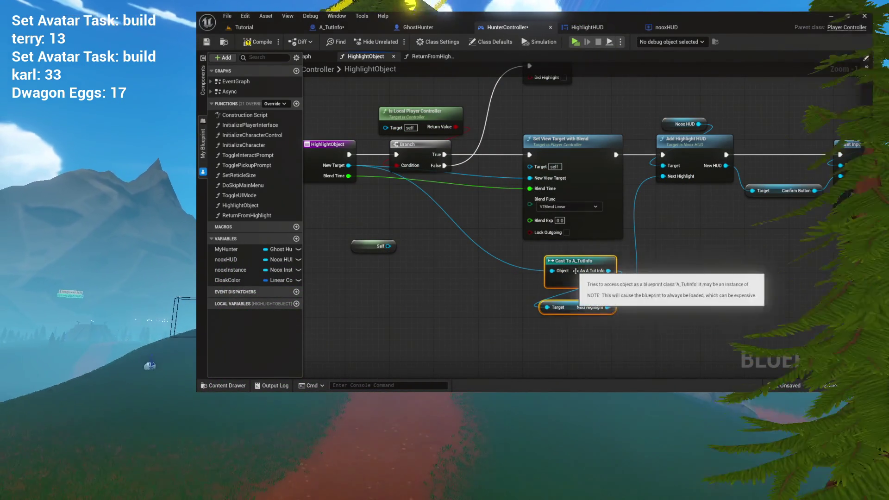
pyautogui.click(630, 277)
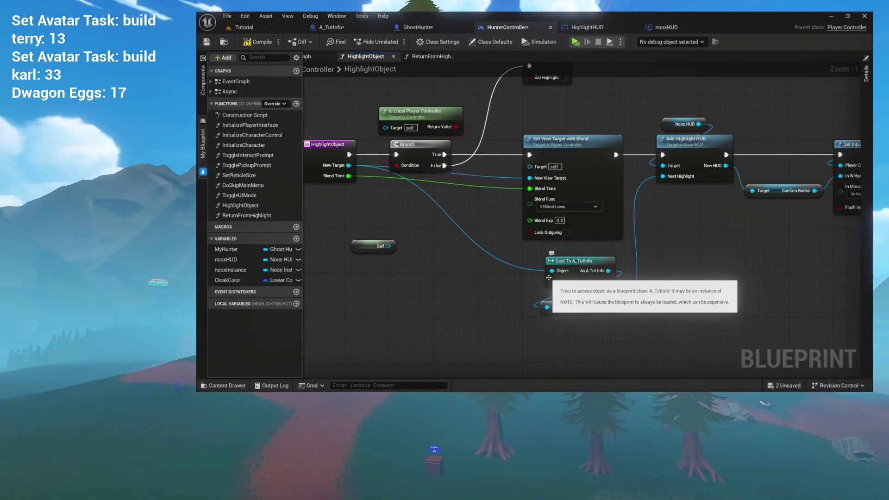
pyautogui.moveTo(665, 268)
pyautogui.mouseDown()
pyautogui.moveTo(565, 264)
pyautogui.moveTo(656, 273)
pyautogui.moveTo(585, 278)
pyautogui.mouseUp()
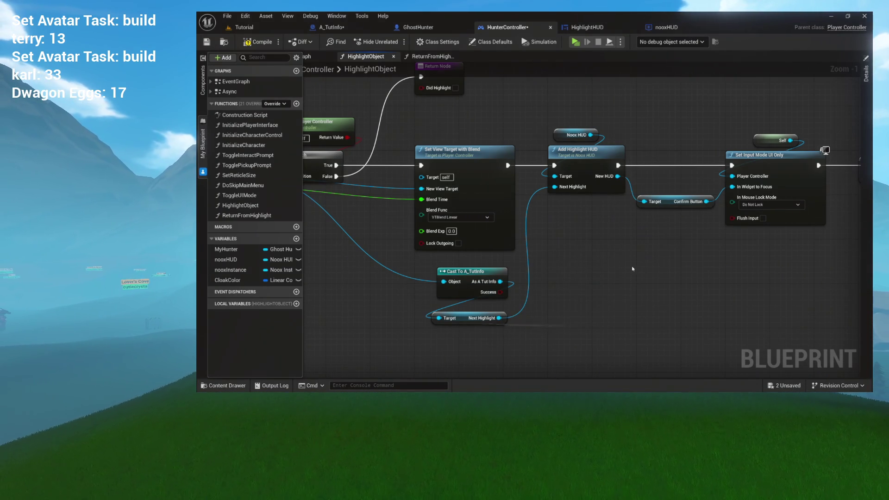
pyautogui.moveTo(635, 264)
pyautogui.mouseDown()
pyautogui.moveTo(605, 262)
pyautogui.moveTo(715, 267)
pyautogui.mouseUp()
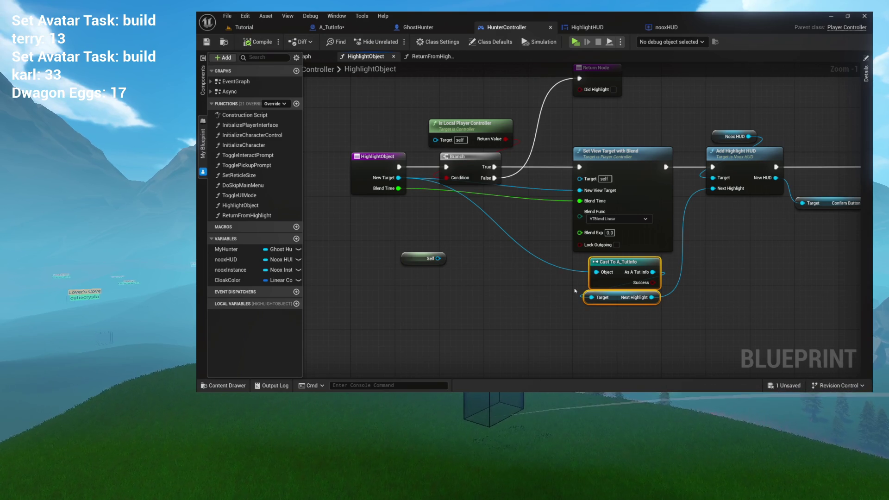
pyautogui.moveTo(579, 280); pyautogui.dragTo(598, 295)
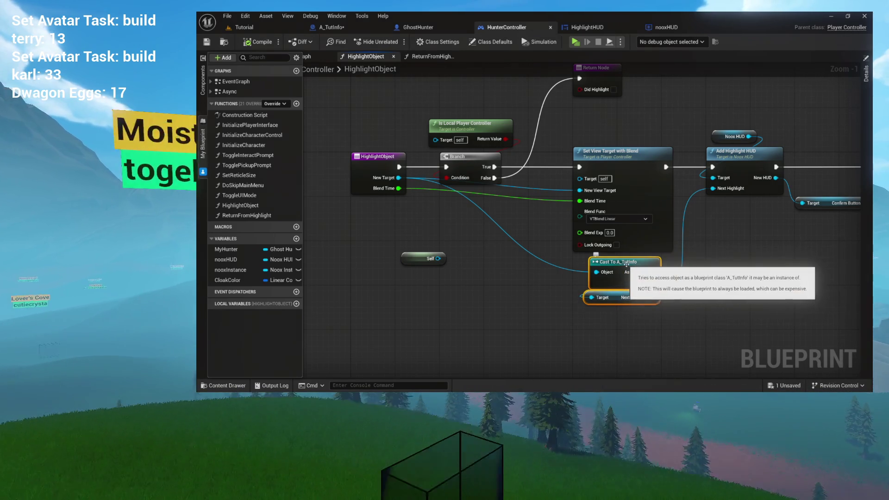
pyautogui.click(496, 267)
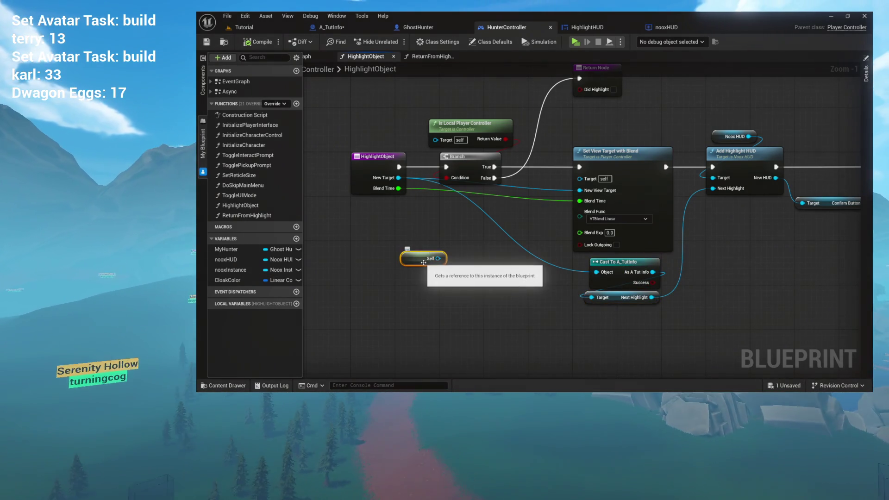
pyautogui.moveTo(486, 264); pyautogui.dragTo(326, 295)
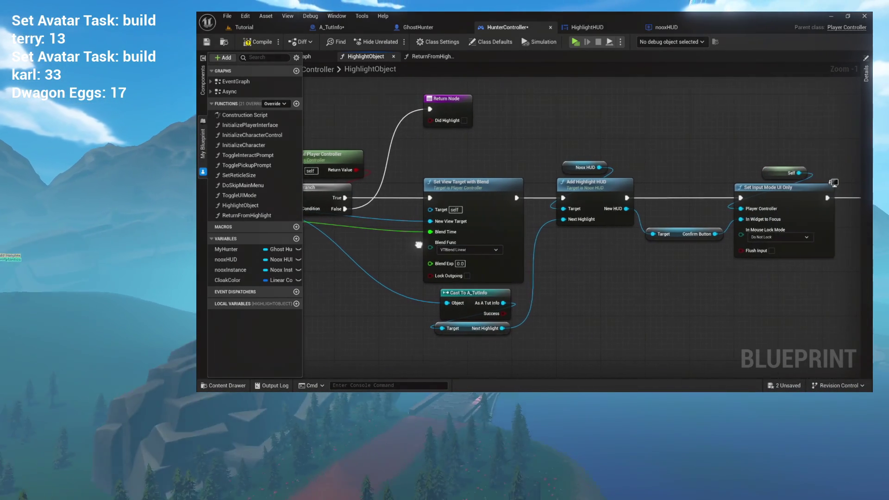
pyautogui.hotkey('ctrl', 's')
pyautogui.moveTo(622, 133)
pyautogui.mouseDown()
pyautogui.moveTo(517, 122)
pyautogui.moveTo(261, 123)
pyautogui.moveTo(486, 129)
pyautogui.mouseUp()
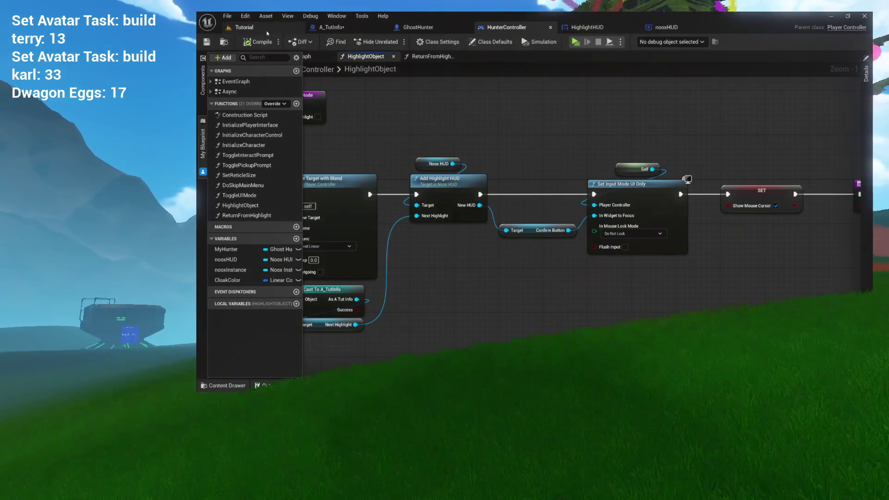
# - Run a standalone play test of the Tutorial level, walk forward, then leave the session
pyautogui.click(268, 30)
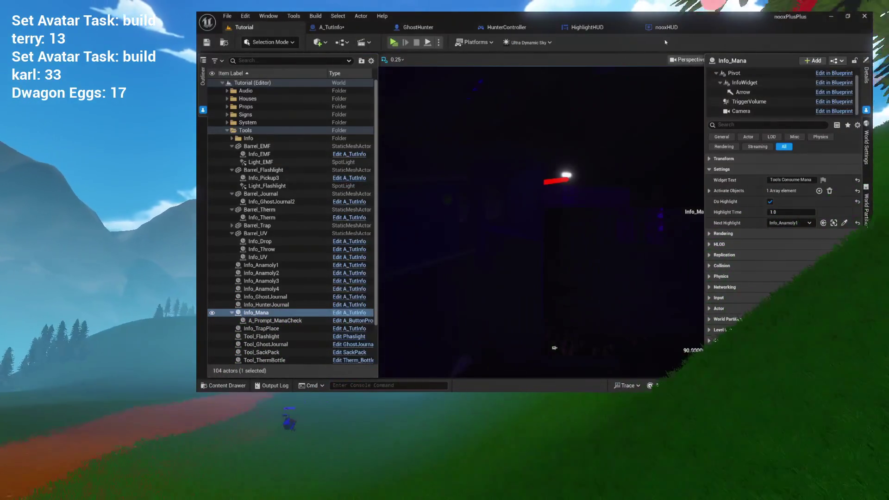
pyautogui.click(405, 43)
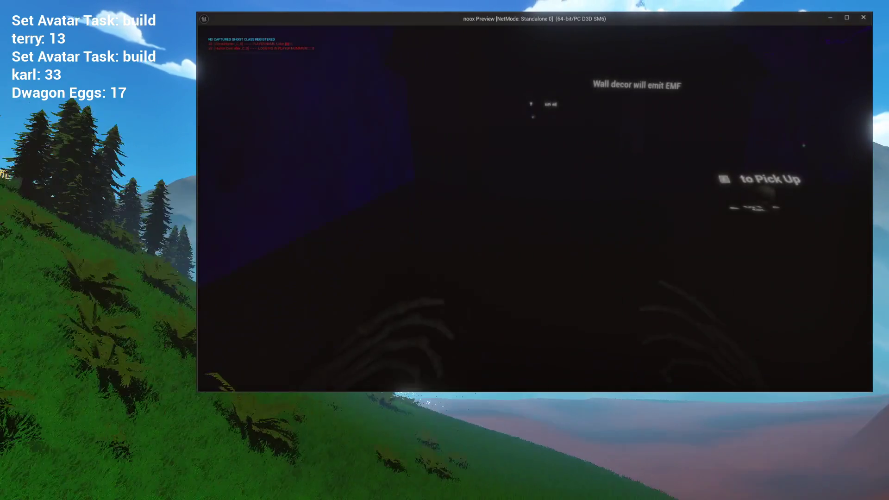
pyautogui.press('w')
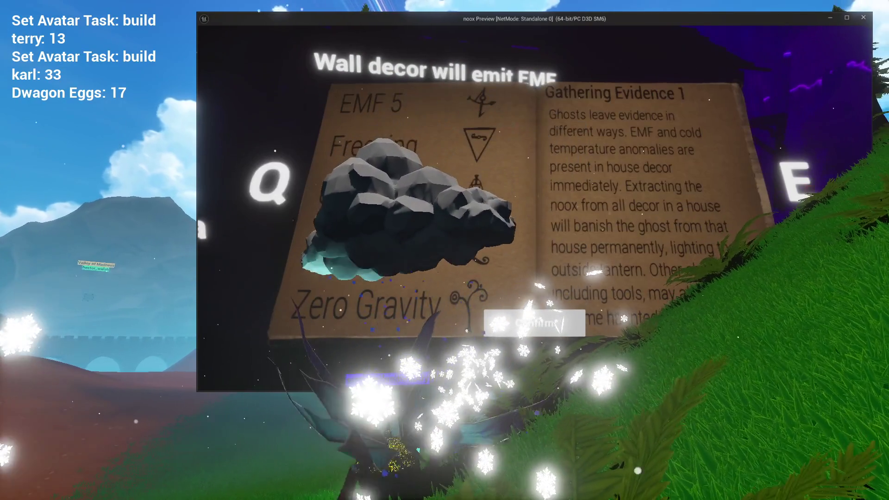
pyautogui.hotkey('alt', 'Tab')
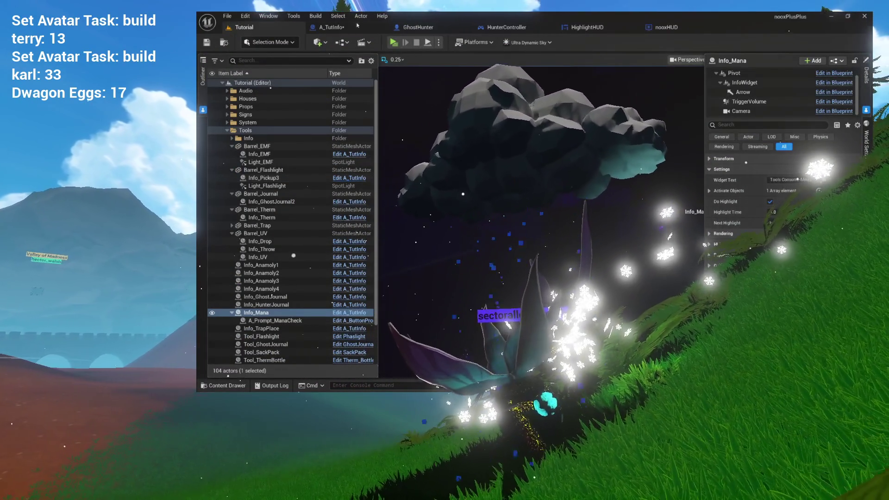
# - Open A_TutInfo's event graph at full width, then HighlightHUD's event graph
pyautogui.click(364, 179)
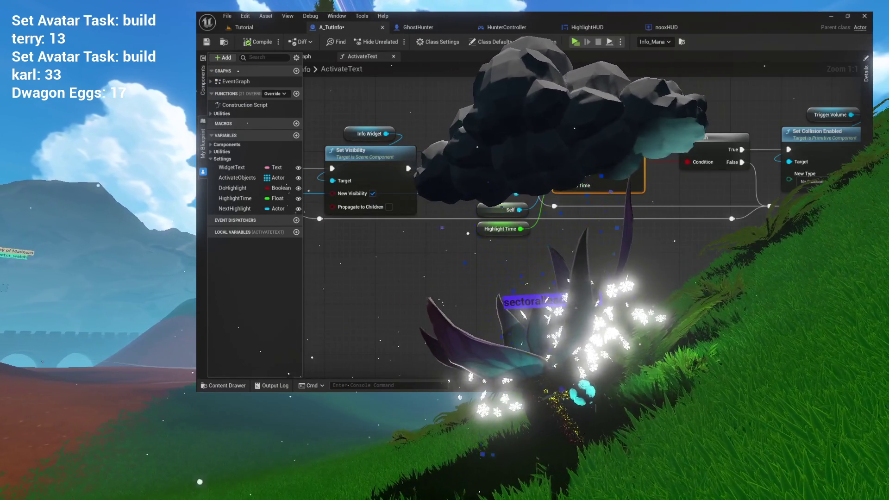
pyautogui.click(309, 56)
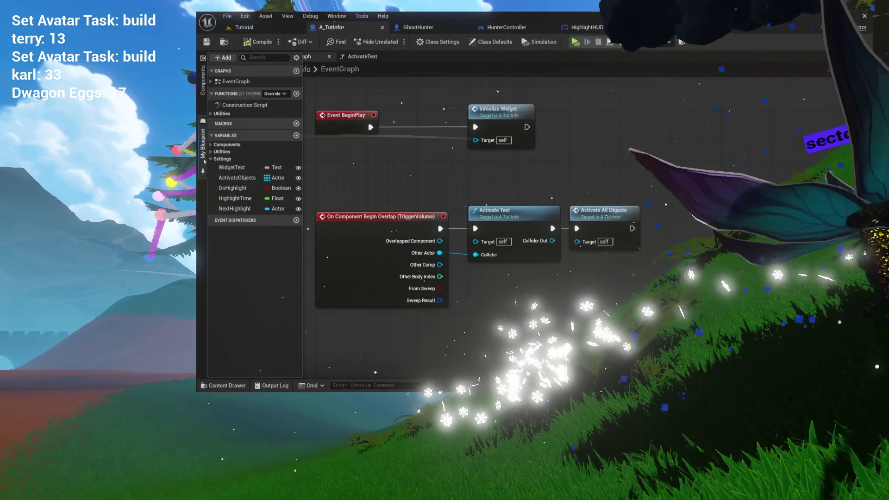
pyautogui.click(433, 167)
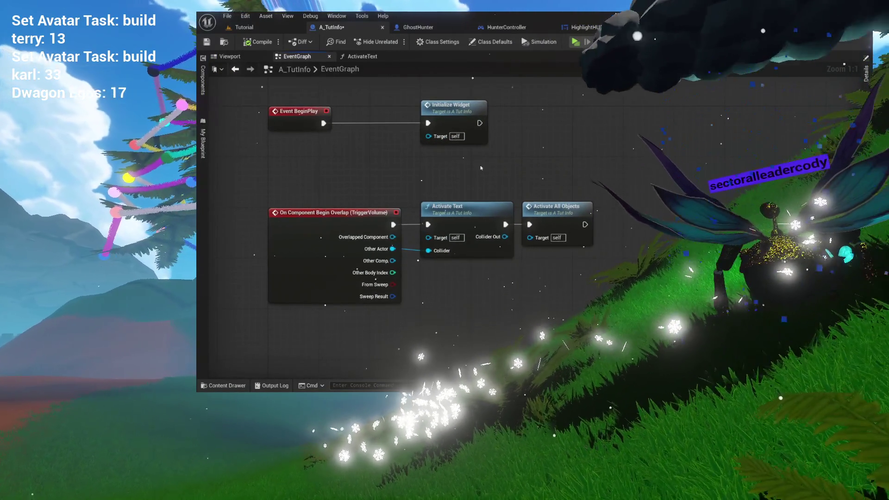
pyautogui.click(565, 28)
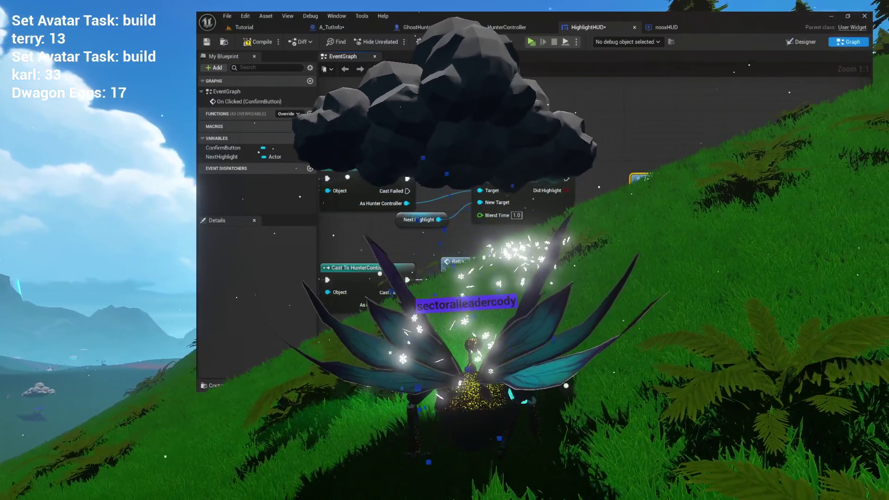
# - Wire Did Highlight into the Branch condition and True into Remove from Parent, then play-test
pyautogui.moveTo(589, 190); pyautogui.dragTo(593, 190)
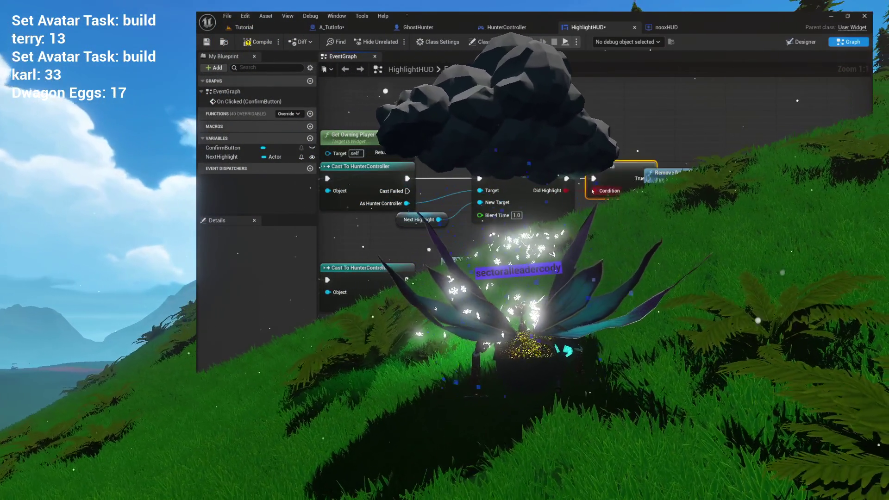
pyautogui.moveTo(672, 181); pyautogui.dragTo(716, 176)
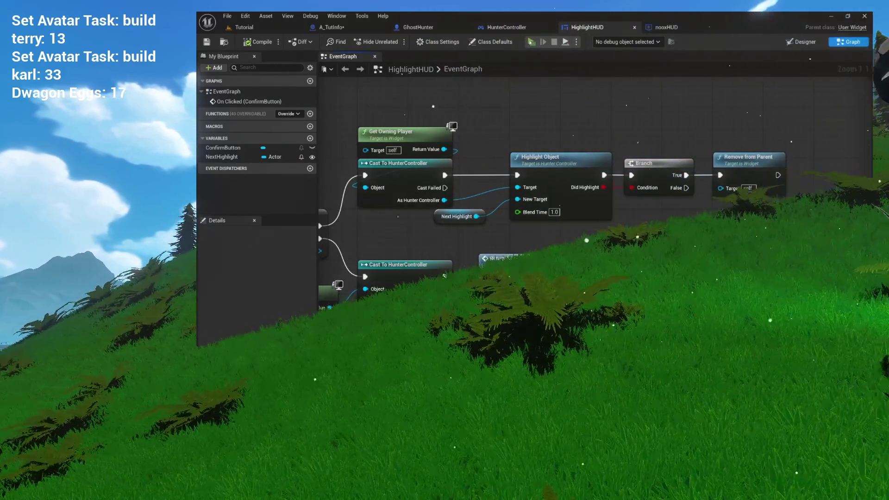
pyautogui.click(530, 42)
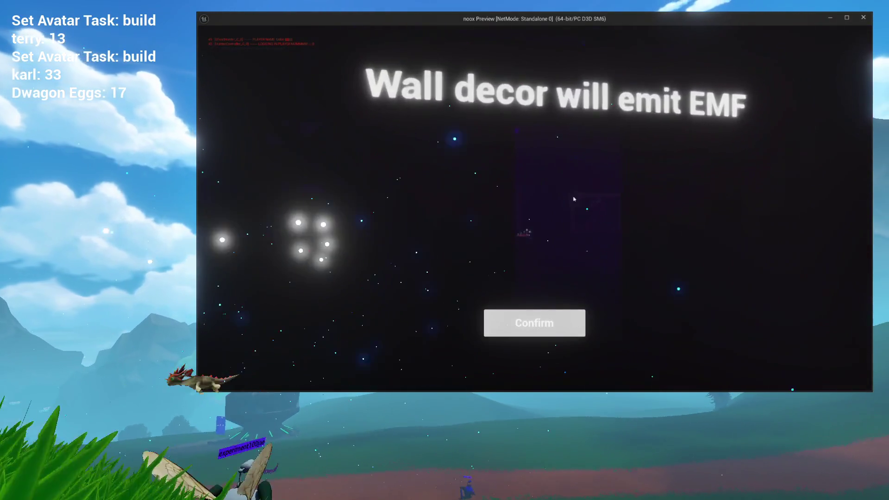
# - Confirm the 'Wall decor will emit EMF' tutorial message, then end the session with Esc
pyautogui.click(522, 336)
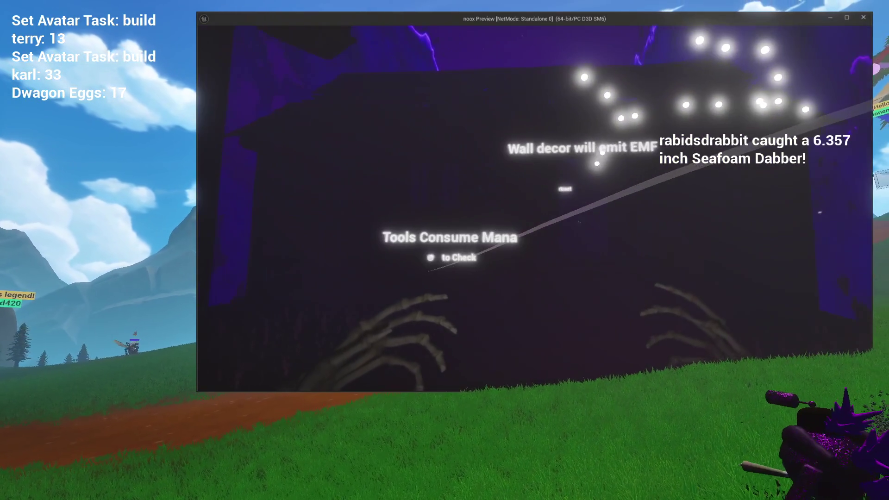
pyautogui.press('Escape')
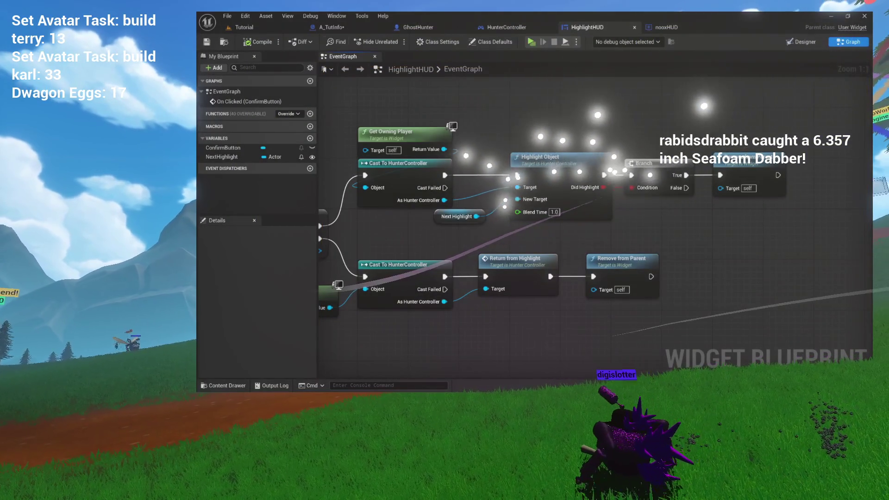
# - Play-test the Tutorial level with 2 players as Listen Server, then exit with Esc
pyautogui.click(244, 27)
pyautogui.click(438, 42)
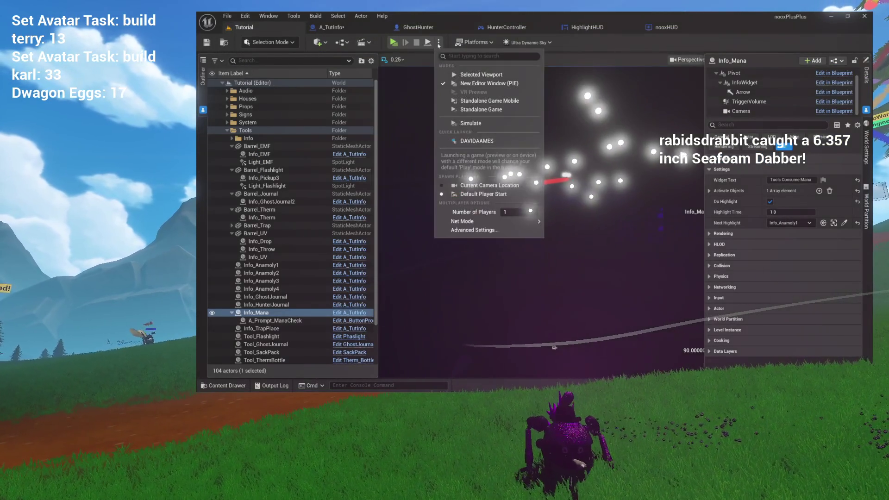
pyautogui.moveTo(514, 210); pyautogui.dragTo(521, 210)
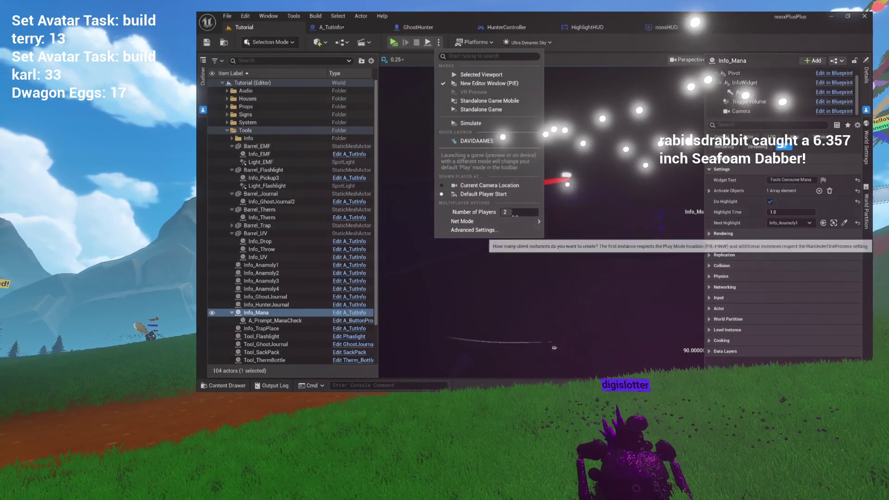
pyautogui.moveTo(519, 221)
pyautogui.click(573, 234)
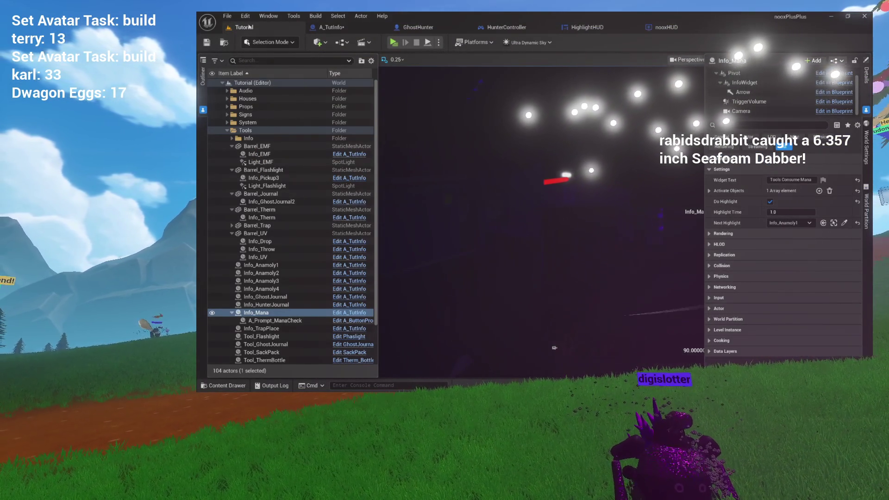
pyautogui.click(393, 43)
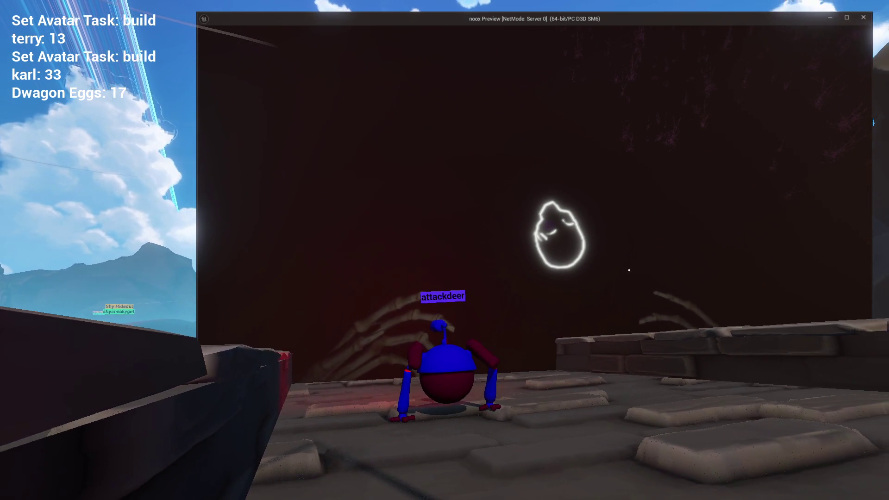
pyautogui.press('Escape')
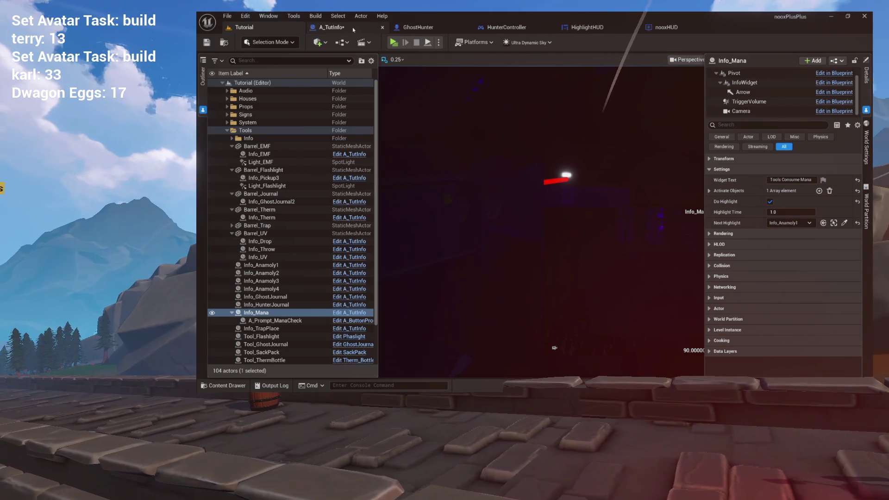
# - Compile A_TutInfo and trace ActivateText through HighlightLocation into HunterController's HighlightObject
pyautogui.click(352, 26)
pyautogui.click(250, 43)
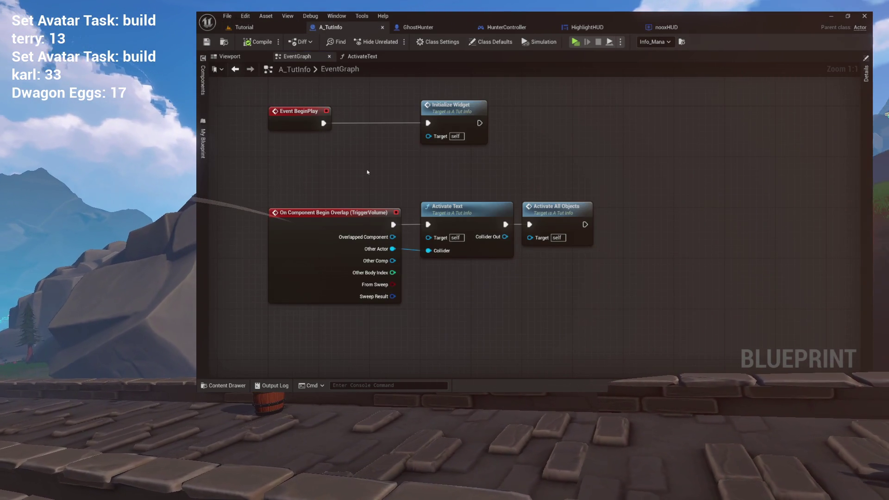
pyautogui.doubleClick(482, 213)
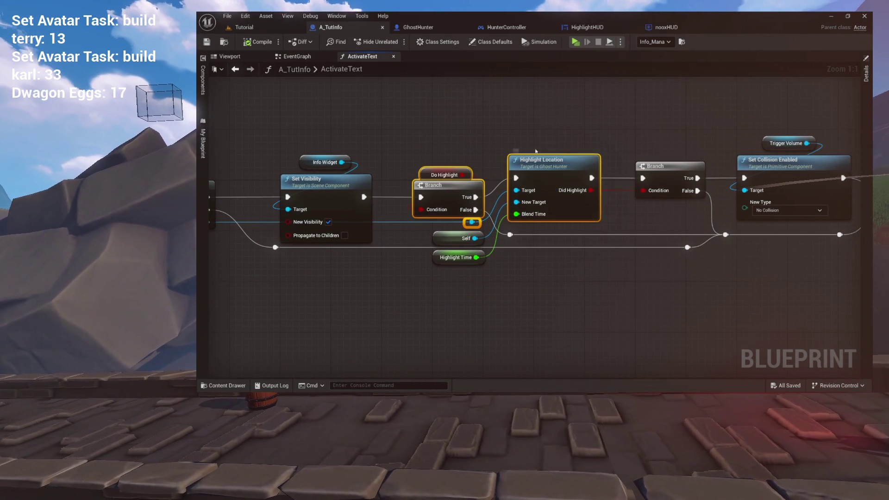
pyautogui.doubleClick(537, 160)
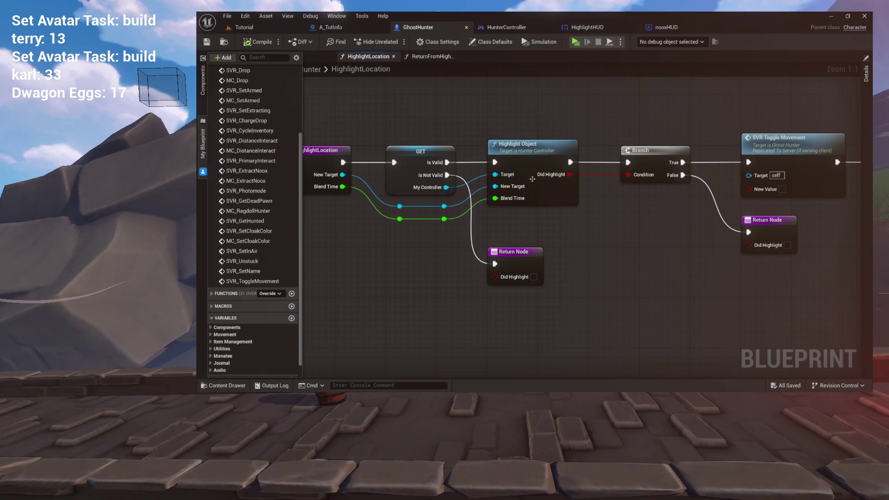
pyautogui.doubleClick(524, 155)
pyautogui.moveTo(575, 193)
pyautogui.mouseDown()
pyautogui.moveTo(741, 205)
pyautogui.moveTo(735, 224)
pyautogui.moveTo(684, 191)
pyautogui.moveTo(492, 194)
pyautogui.mouseUp()
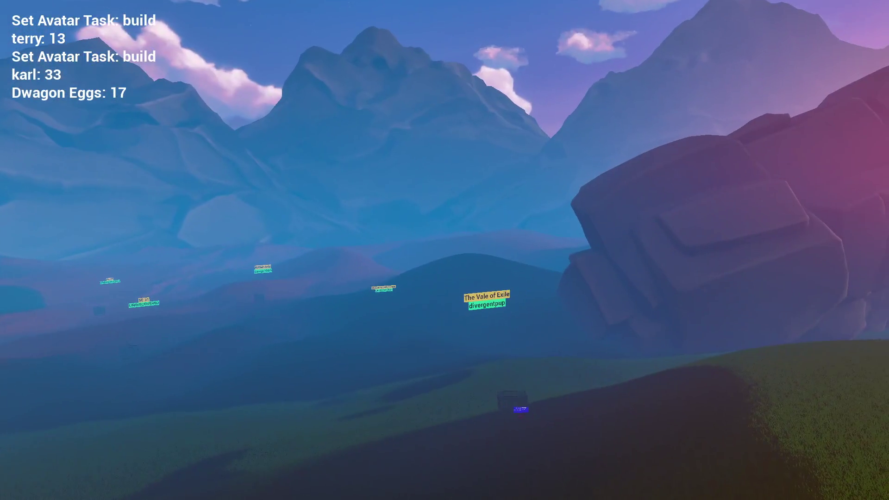
pyautogui.press('w')
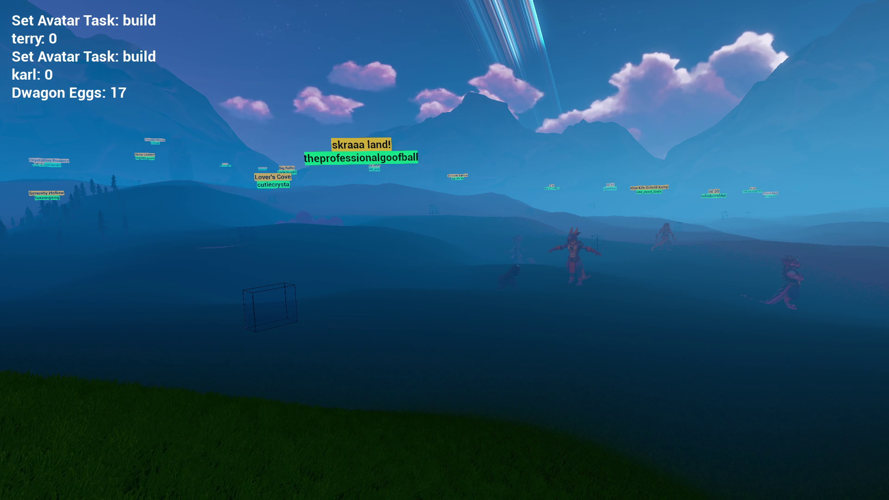
pyautogui.press('w')
pyautogui.press('w')
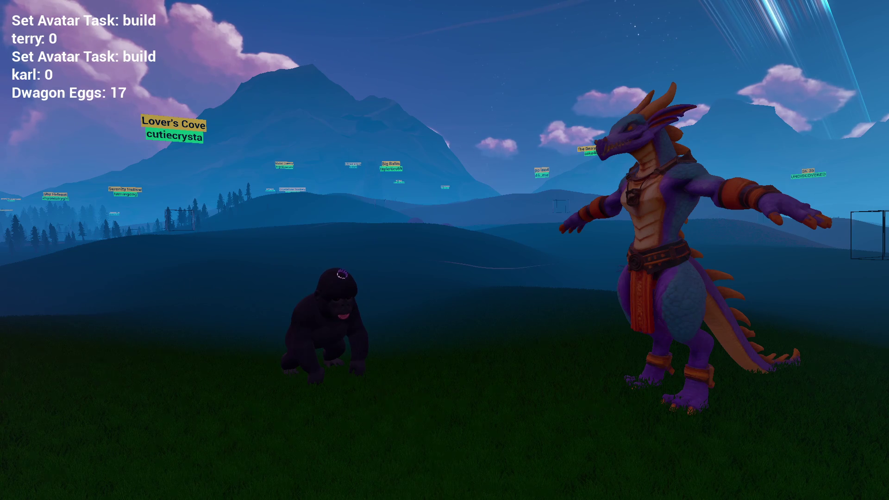
pyautogui.press('a')
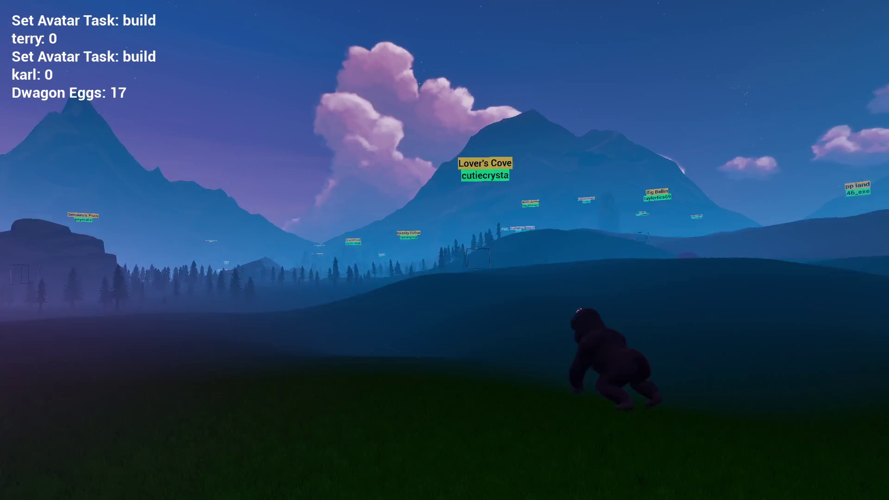
pyautogui.press('a')
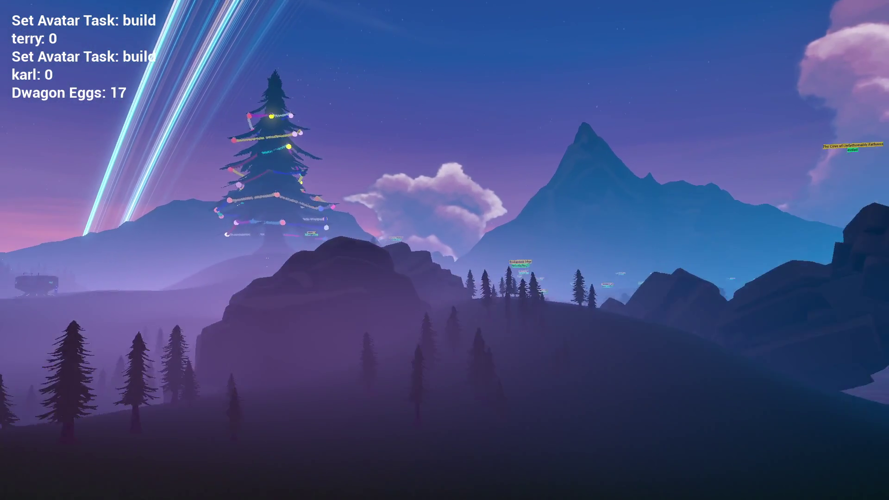